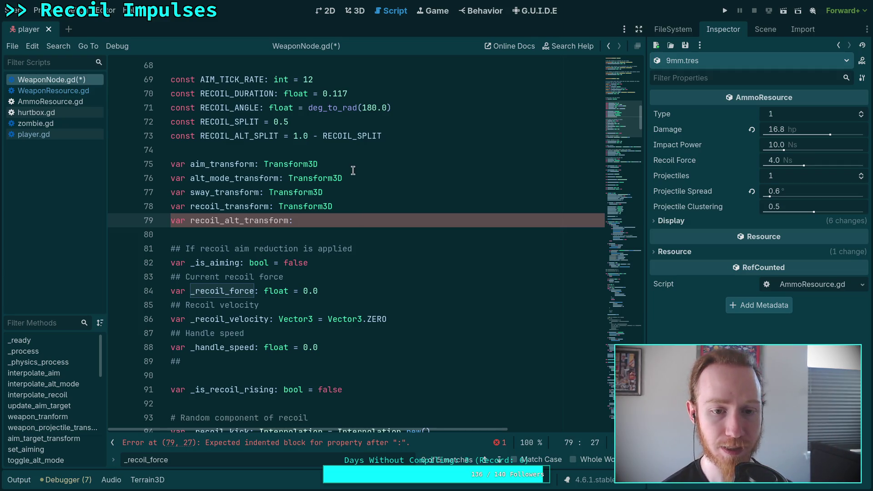
- Delete the unfinished recoil_alt_transform line 79 and remove ' * RECOIL_SPLIT' from line 284's rotation
drag(355, 217, 402, 208)
key(BackSpace)
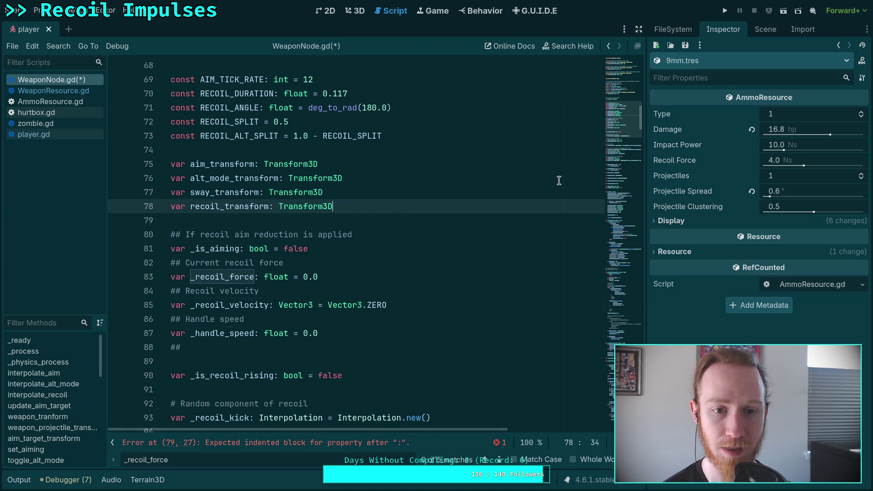
drag(622, 121, 624, 251)
click(411, 244)
drag(411, 244, 358, 245)
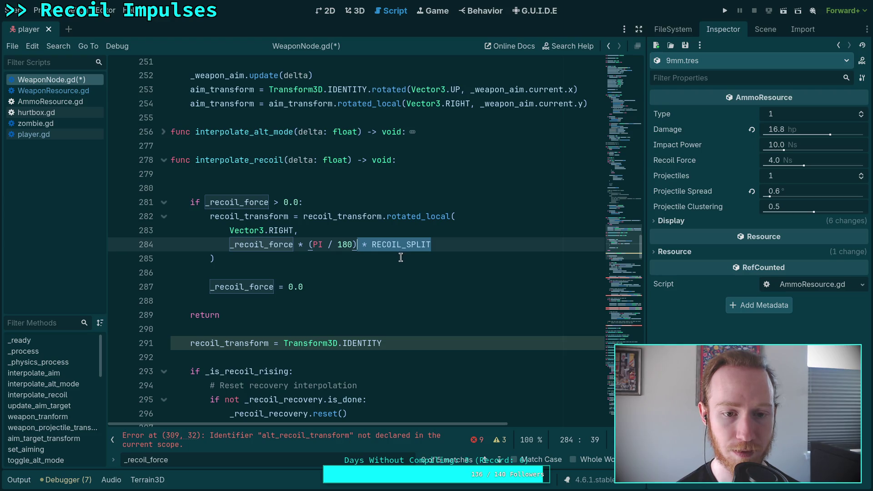
click(375, 271)
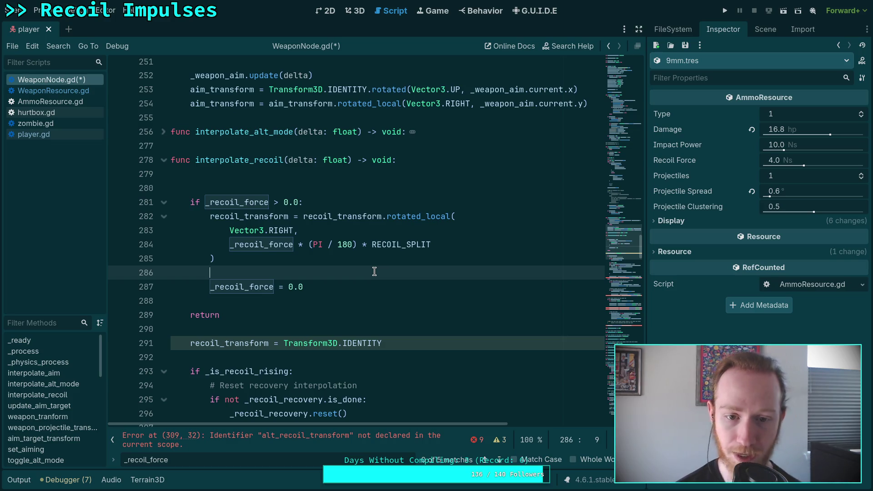
drag(356, 246, 431, 245)
key(BackSpace)
click(396, 258)
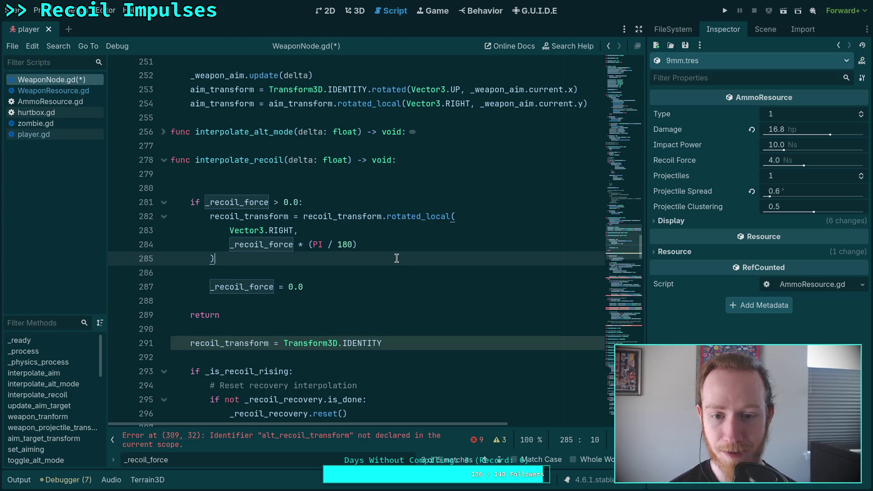
mouse_move(629, 237)
mouse_down()
mouse_move(615, 148)
mouse_move(618, 97)
mouse_move(619, 106)
mouse_up()
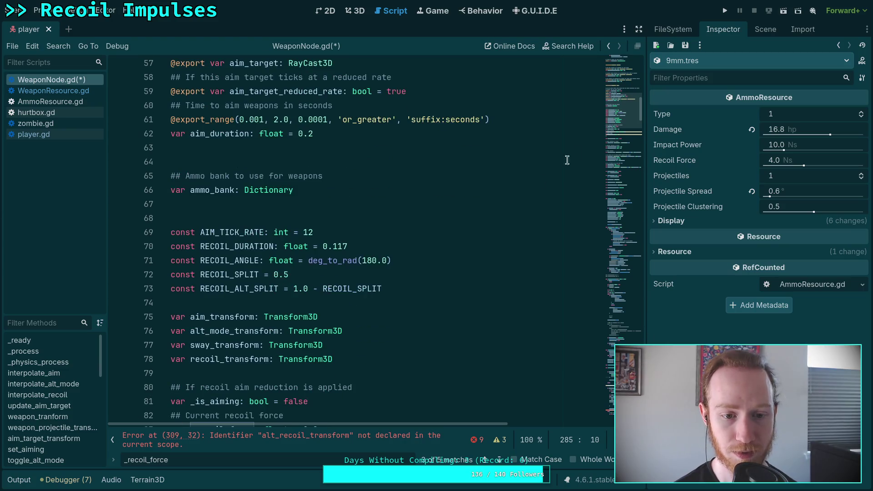
- Delete line 73, rename the constant to RECOIL_ALT_SPLIT with value 0.1, and save the script
click(245, 276)
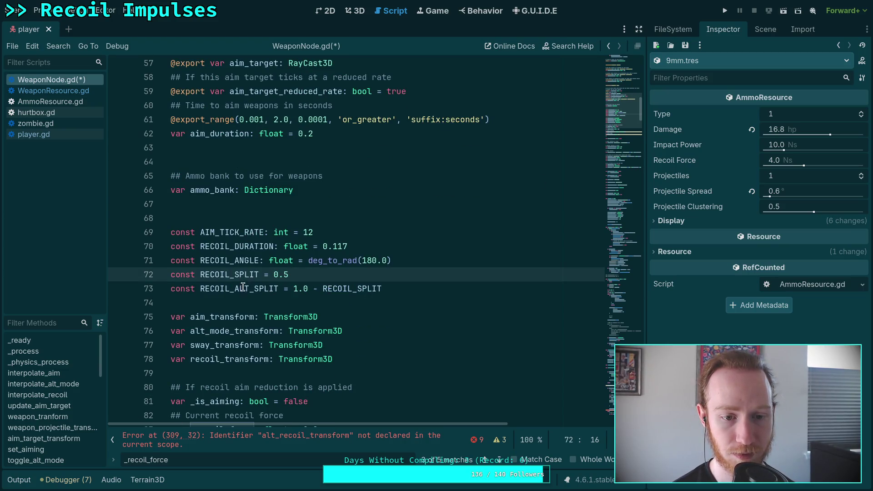
drag(394, 286, 392, 276)
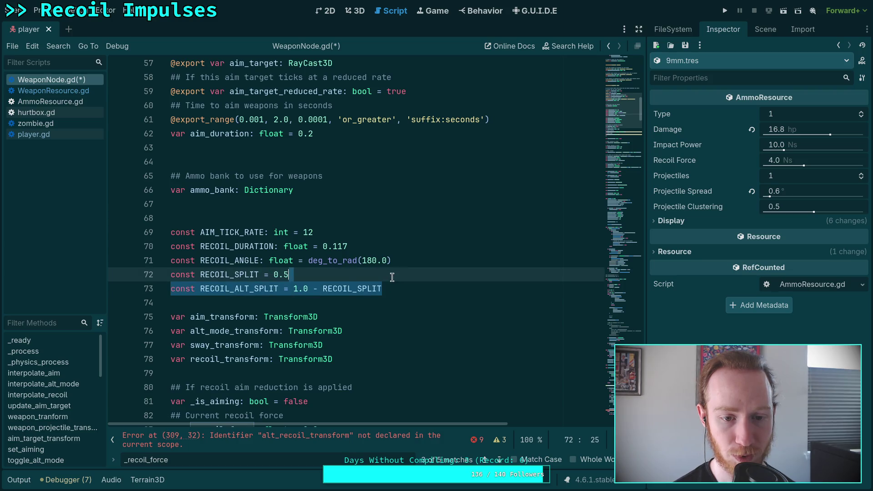
key(BackSpace)
click(235, 276)
text(ALT_)
click(304, 276)
text(1)
key(ctrl+s)
mouse_move(625, 249)
mouse_down()
mouse_move(626, 260)
mouse_move(595, 255)
mouse_up()
scroll(365, 247, up, 2)
click(376, 247)
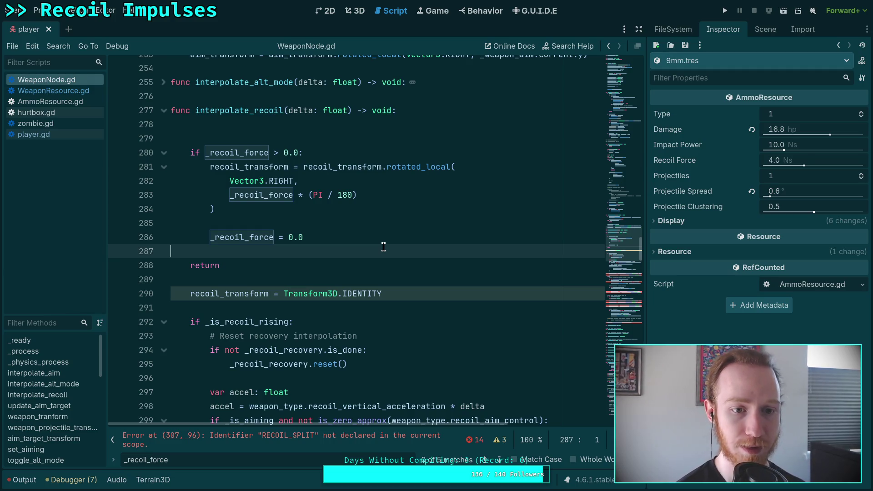
- Insert `var alt_recoil_transform: Transform3D = recoil_transform` after the force reset, then begin a recoil_transform. line
key(Return)
key(Return)
key(Up)
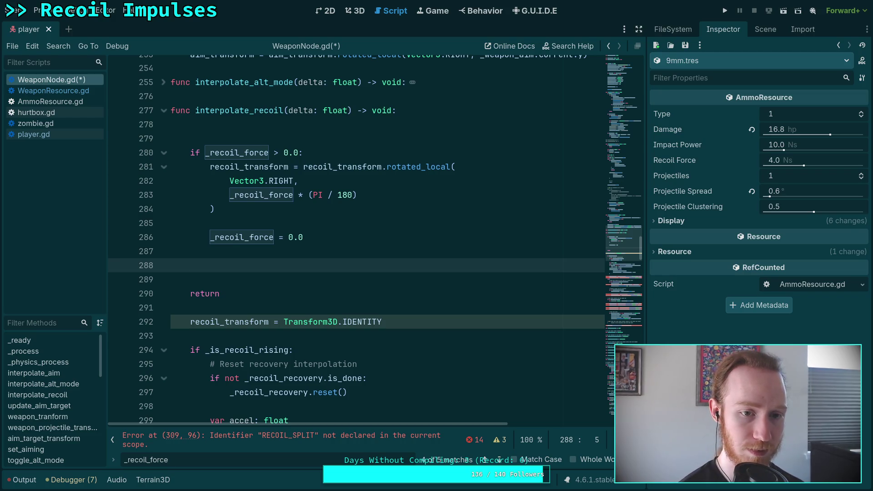
text(r)
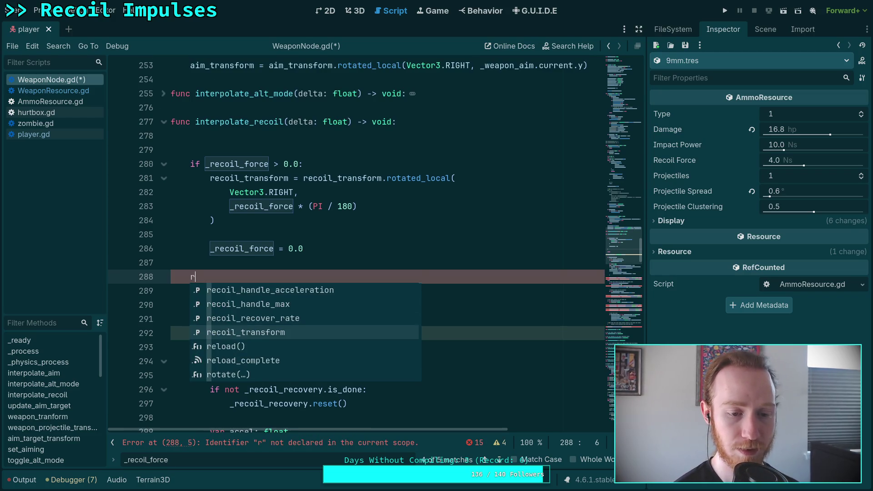
key(BackSpace)
text(var alt_recoil_transfo)
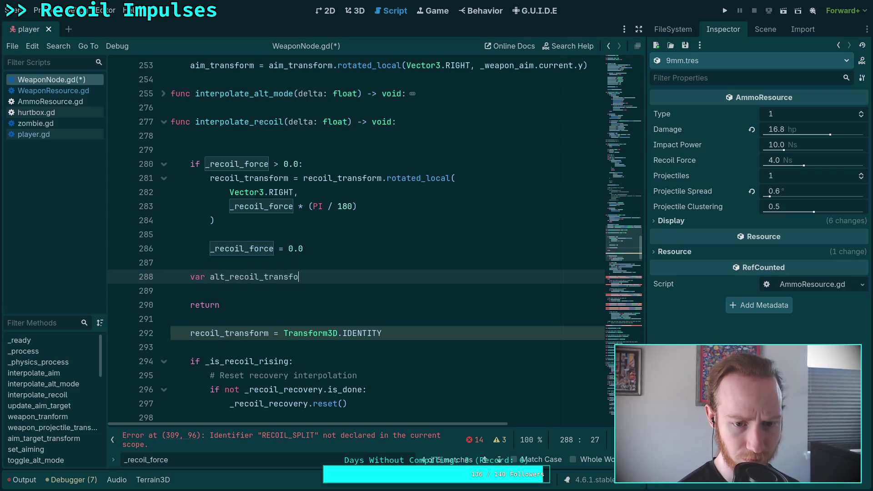
text(rm: Transform3D = recoi)
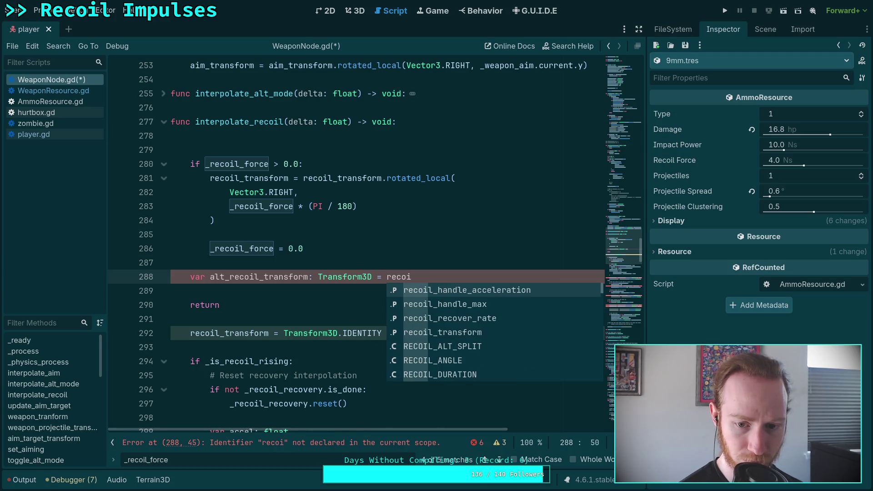
key(Down)
key(Down)
key(Down)
key(Return)
key(Return)
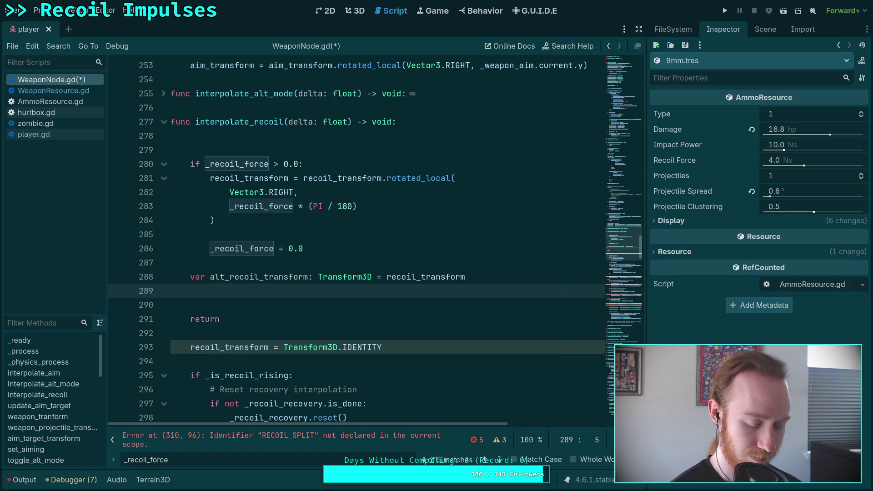
text(rec)
key(Down)
key(Down)
key(Down)
key(Return)
text(.)
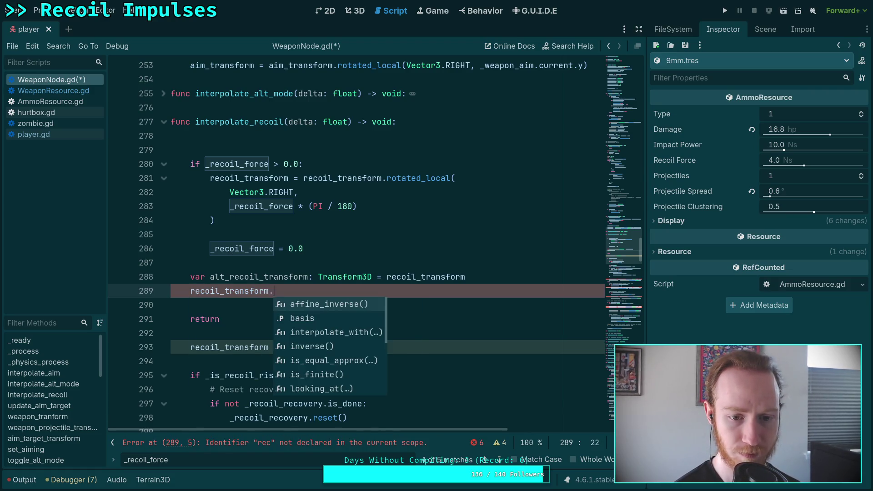
click(348, 276)
- Look up Transform3D in the docs, read its methods such as scaled, then return to WeaponNode.gd
right_click(348, 276)
click(386, 411)
scroll(365, 310, down, 8)
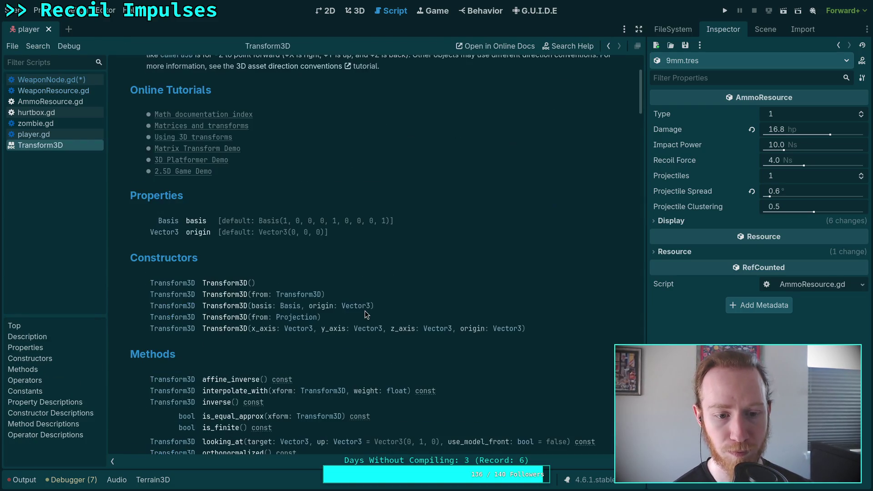
scroll(365, 311, down, 3)
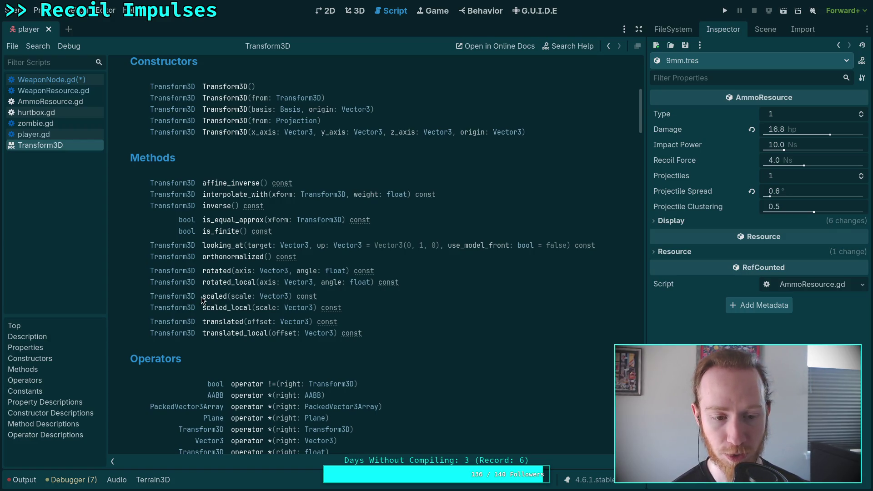
click(211, 298)
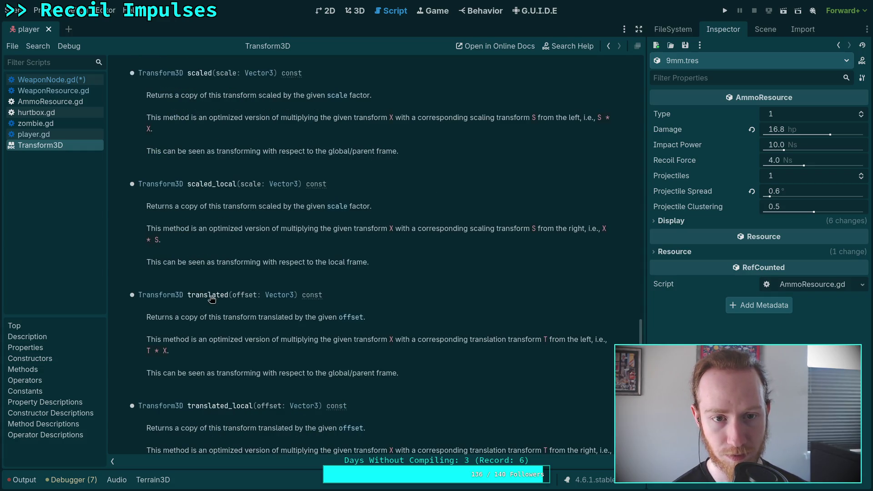
drag(641, 332, 645, 111)
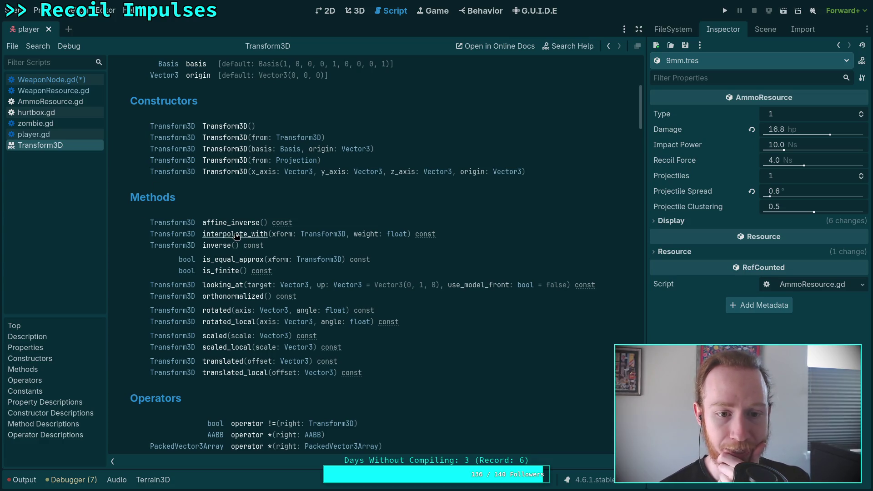
click(86, 85)
- Write recoil_transform.interpolate_with(Transform3D.IDENTITY, RECOIL_ALT_SPLIT) on line 288
click(356, 291)
key(shift+Home)
key(shift+Home)
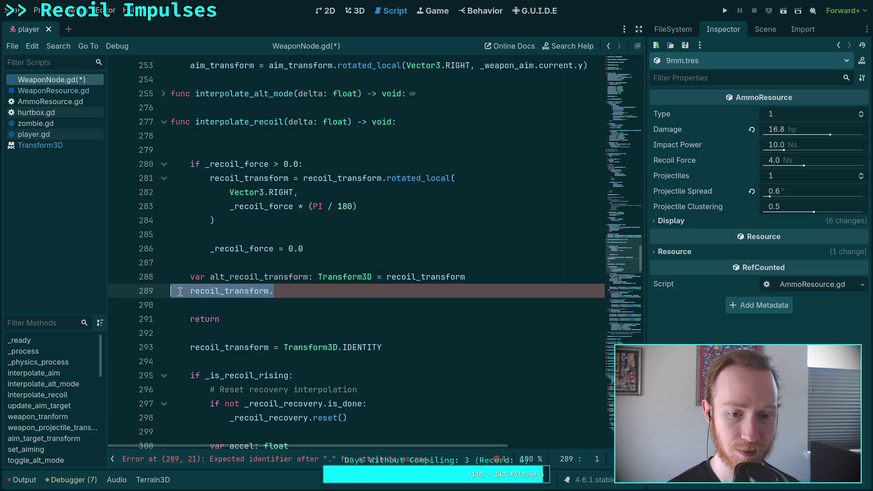
key(BackSpace)
key(BackSpace)
text(.int)
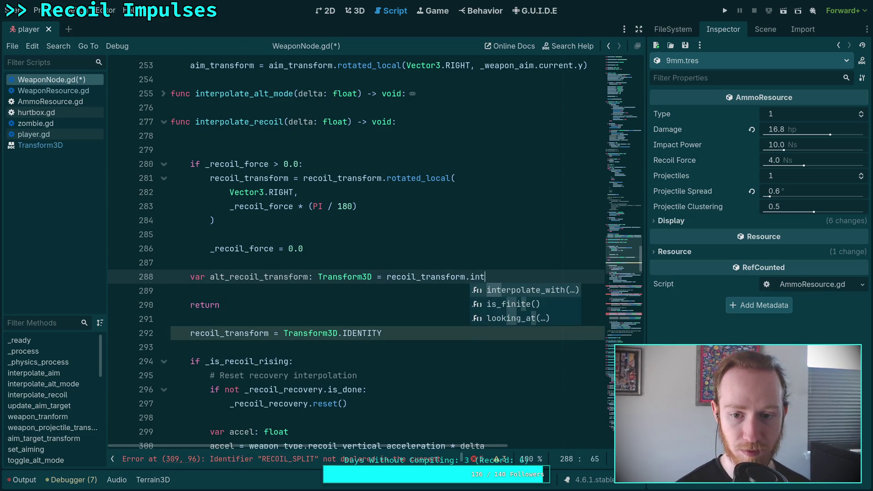
key(Return)
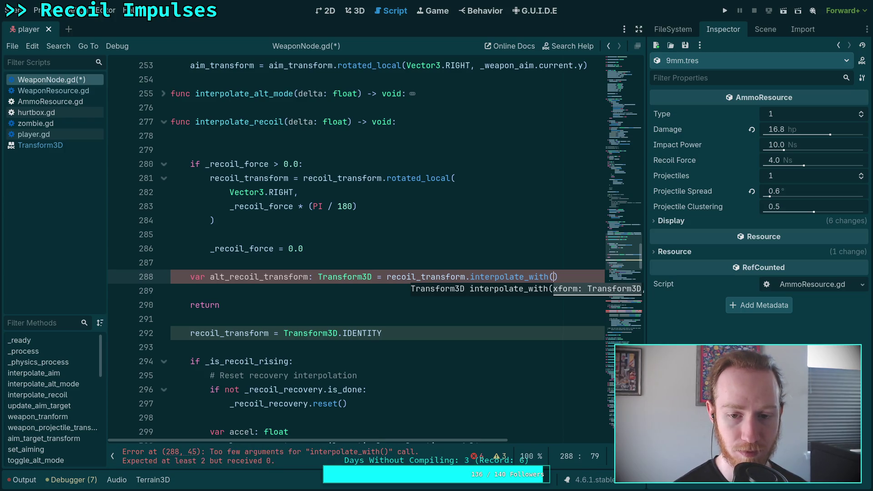
text(Transform3)
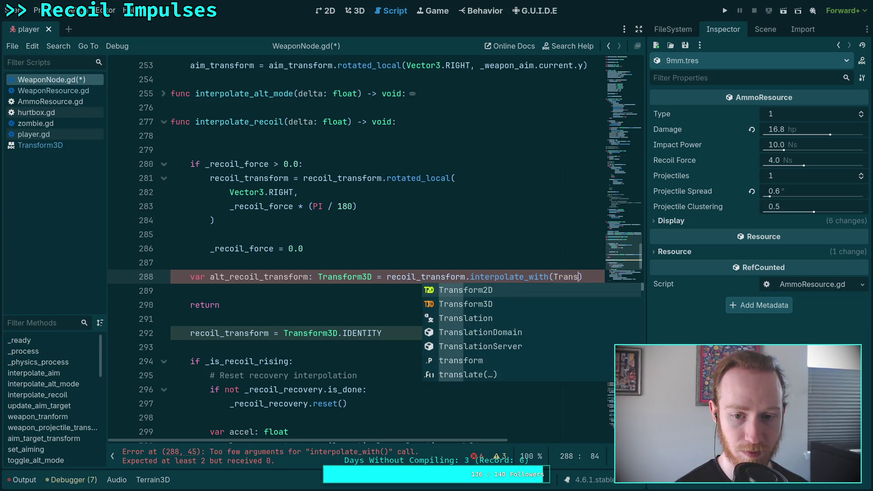
text(D.IDENTITY.)
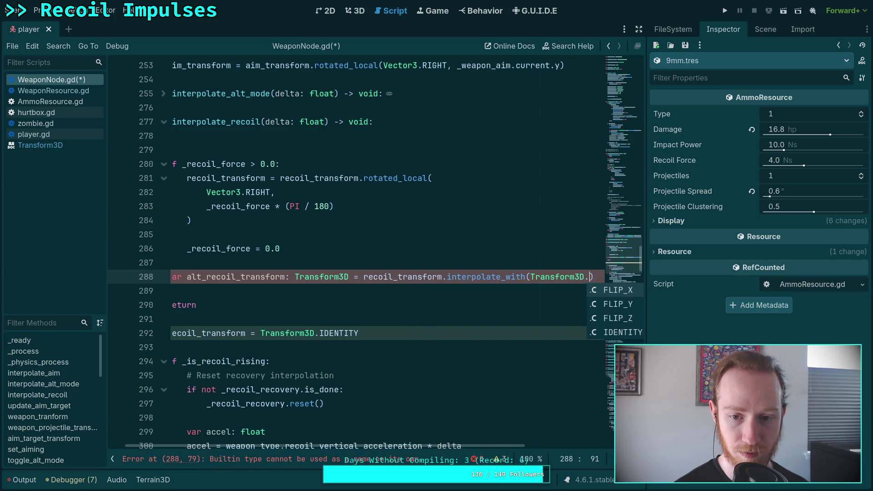
key(BackSpace)
text(, REC)
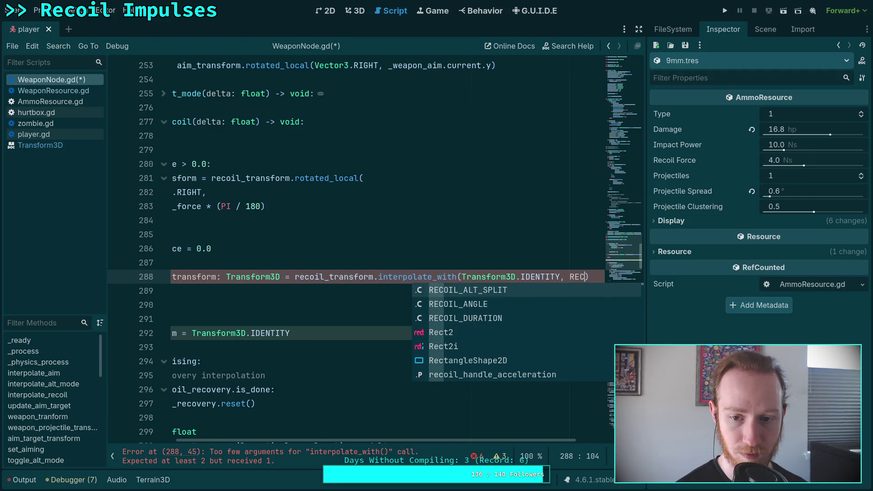
key(Return)
- Replace the declaration with controller.set_recoil_transform, copying the existing call from line 345
drag(440, 441, 327, 442)
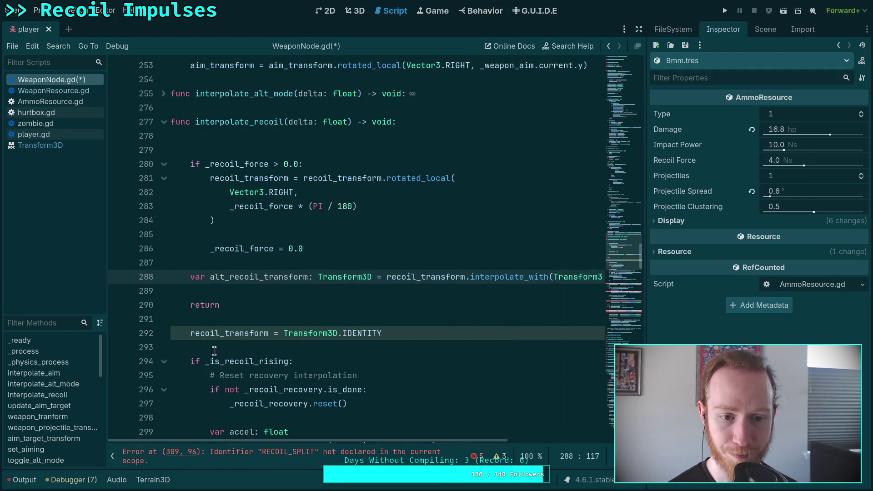
drag(190, 277, 372, 277)
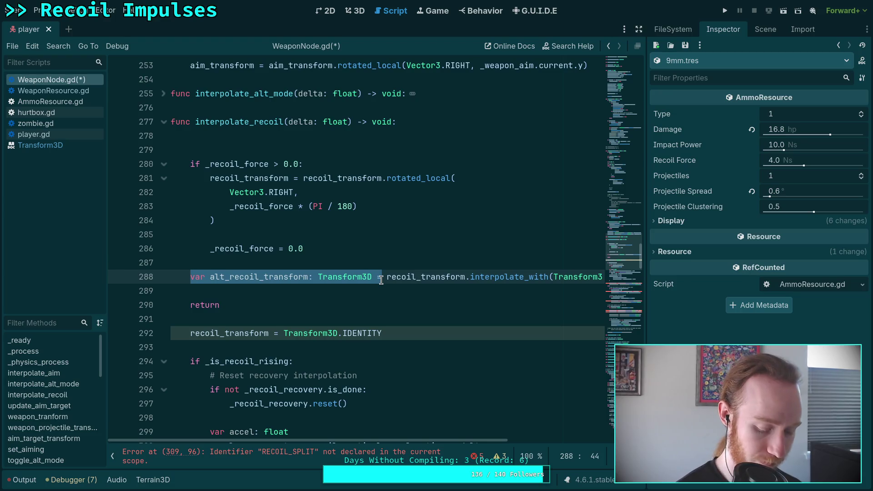
text(controller.set)
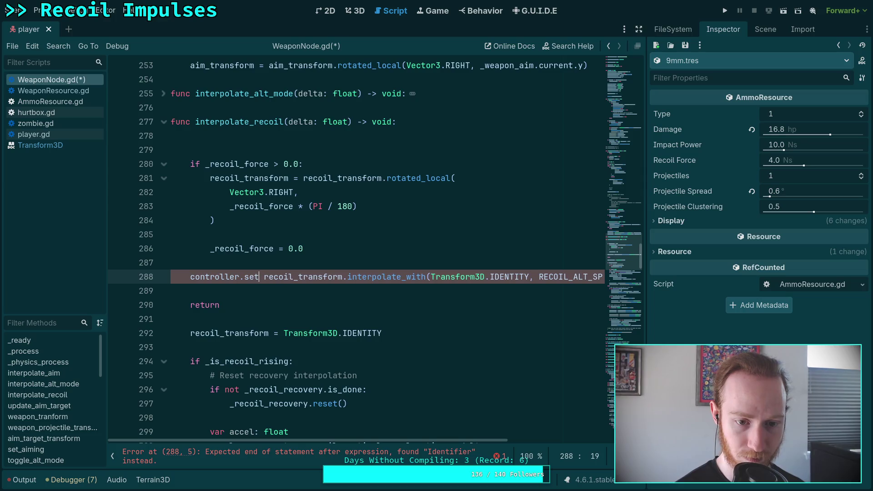
text(_re)
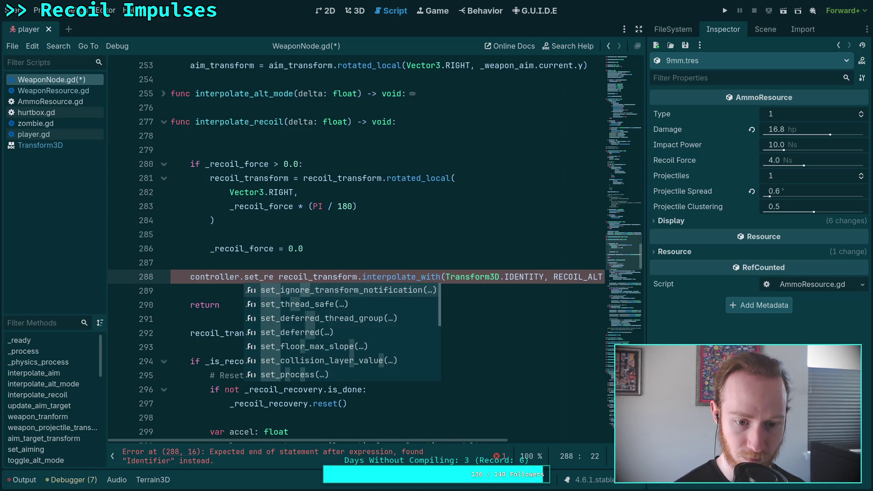
key(BackSpace)
key(BackSpace)
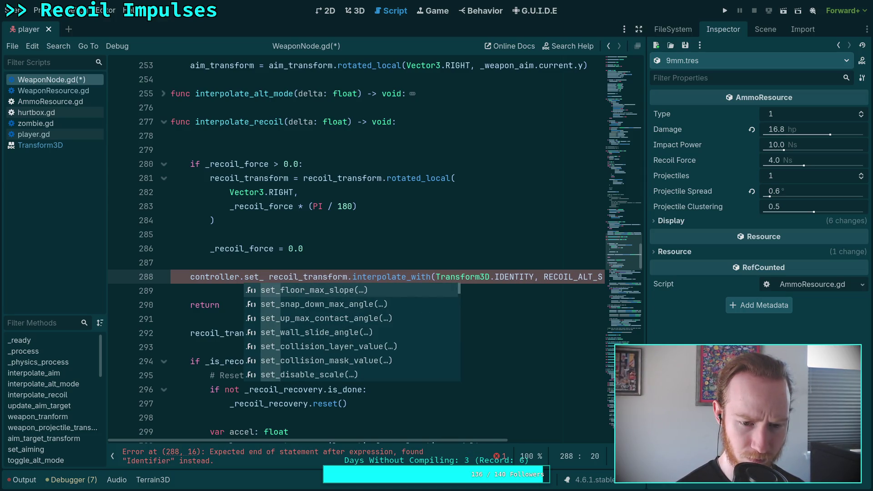
key(BackSpace)
key(BackSpace)
key(BackSpace)
text(recoi)
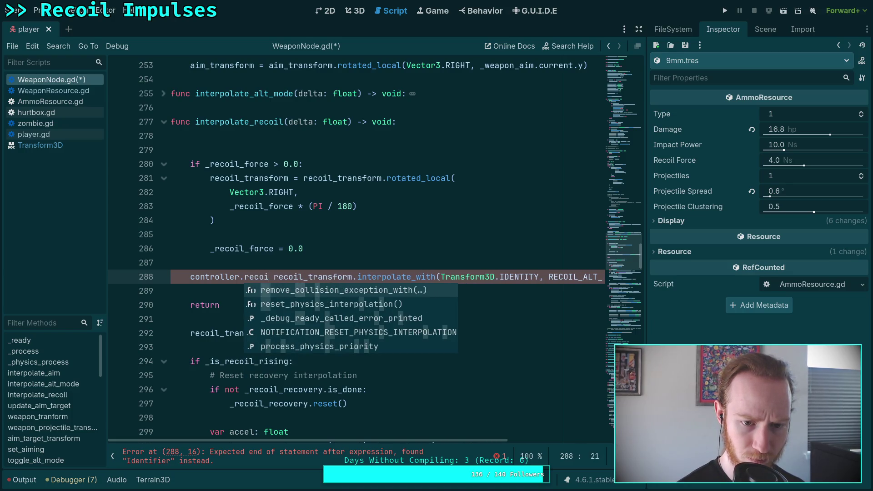
click(384, 224)
scroll(341, 296, down, 20)
scroll(341, 296, down, 2)
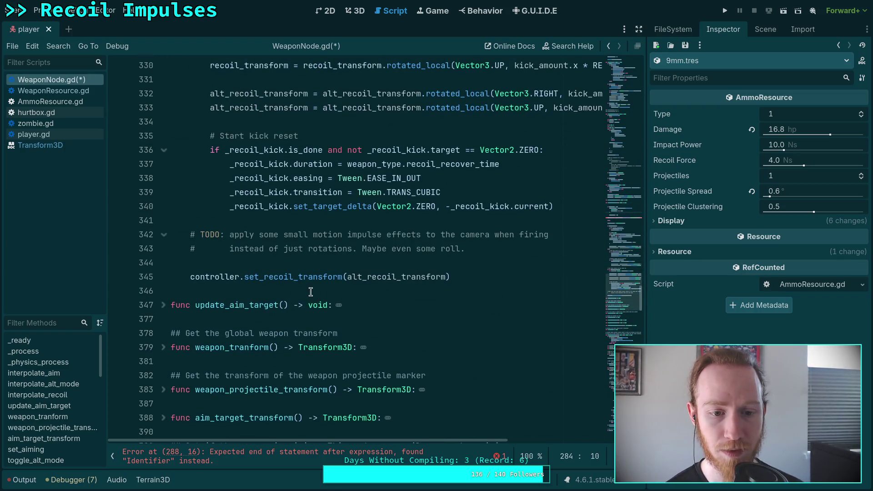
click(469, 274)
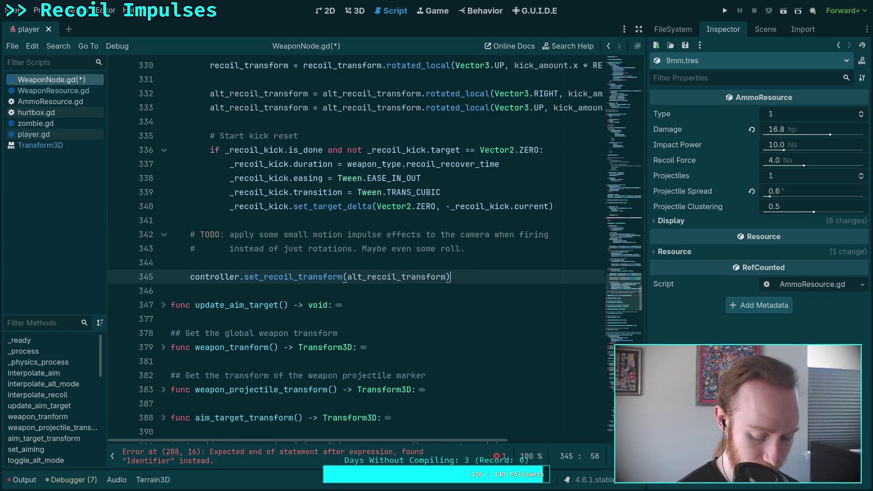
- Paste the set_recoil_transform call at line 288 with the interpolation expression as its argument
scroll(291, 221, up, 15)
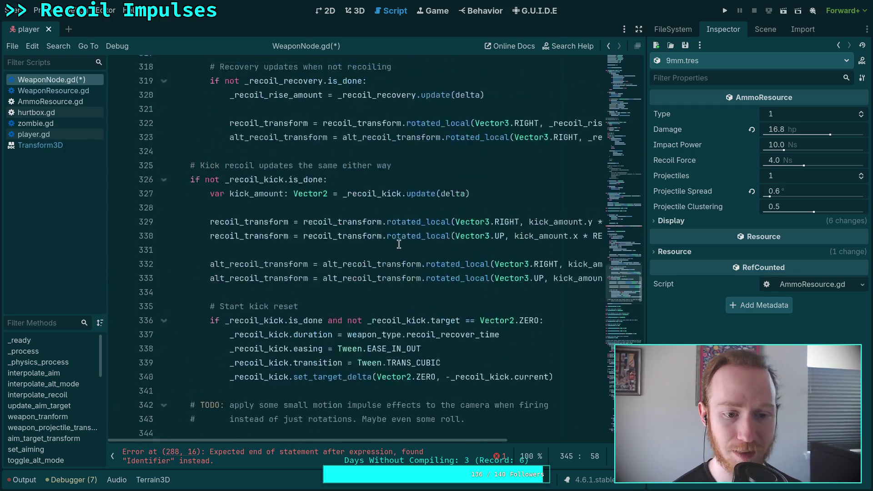
click(290, 221)
key(Return)
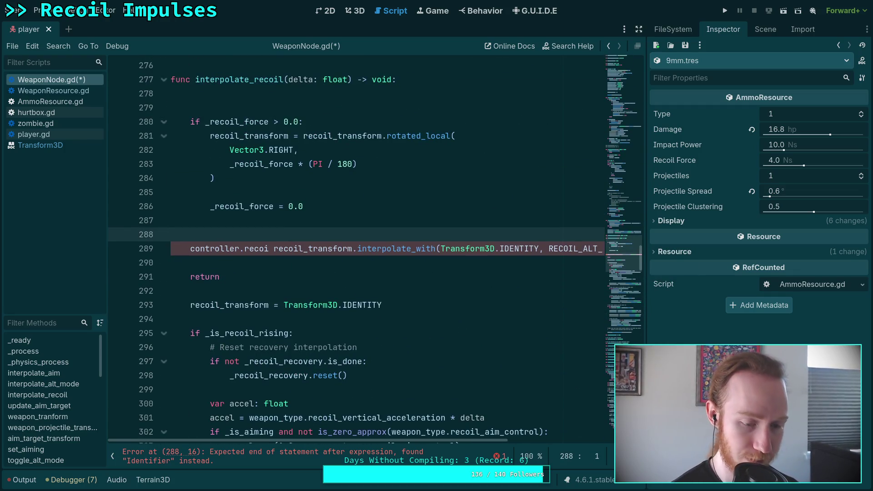
text(controller.set_recoil_transform(alt_recoil_transform))
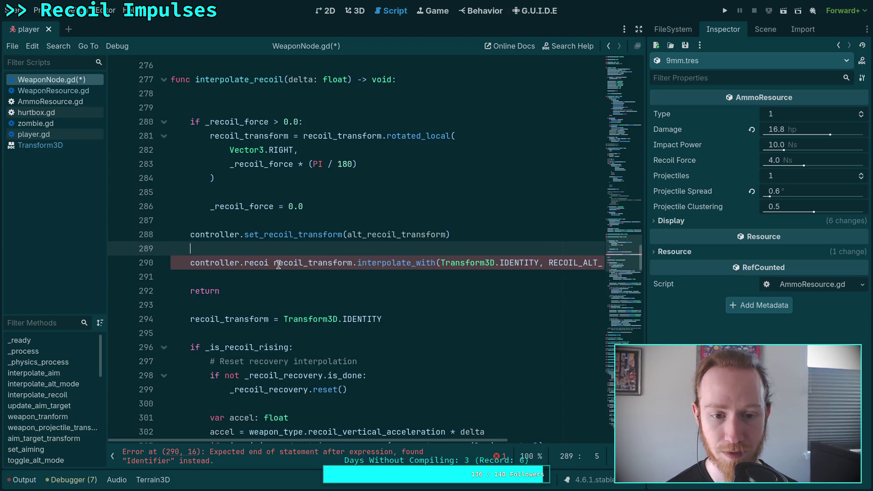
drag(276, 263, 595, 263)
key(BackSpace)
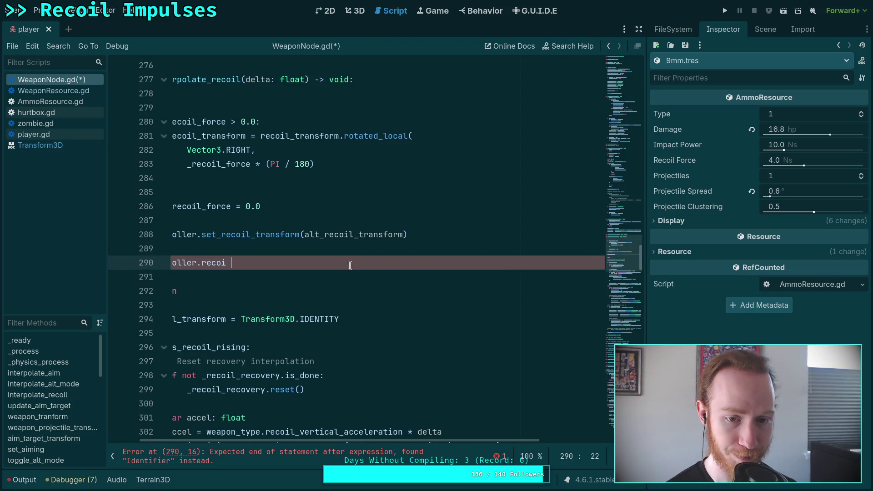
drag(349, 263, 429, 240)
key(BackSpace)
double_click(374, 234)
text(recoil_transform.interpolate_with(Transform3D.IDENTITY, RECOIL_ALT_SPLIT))
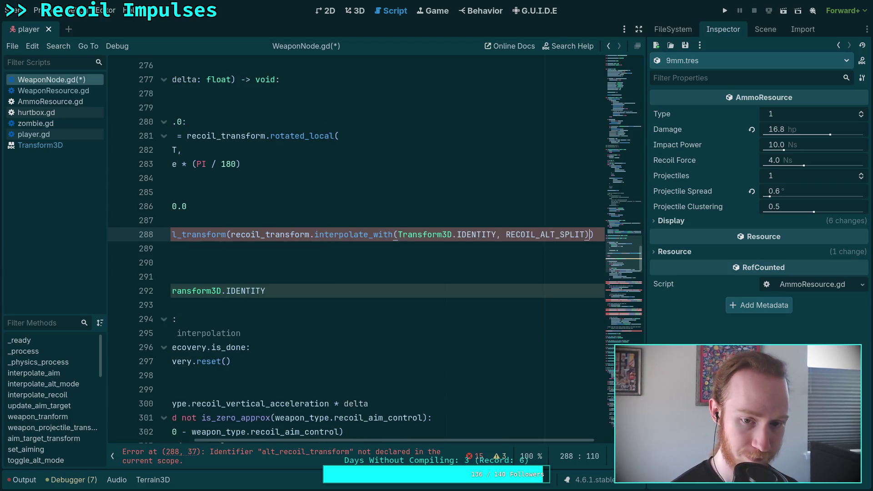
- Put the call's argument on its own indented line between the parentheses
click(233, 236)
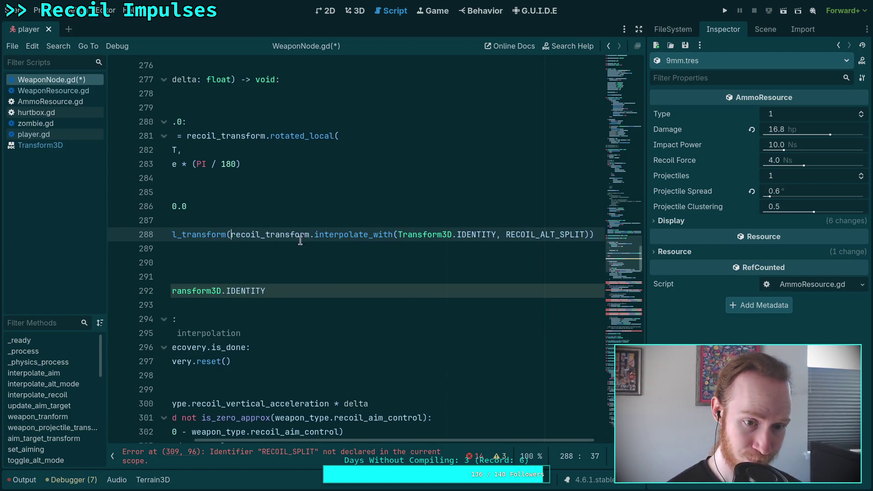
key(Return)
click(526, 250)
key(Return)
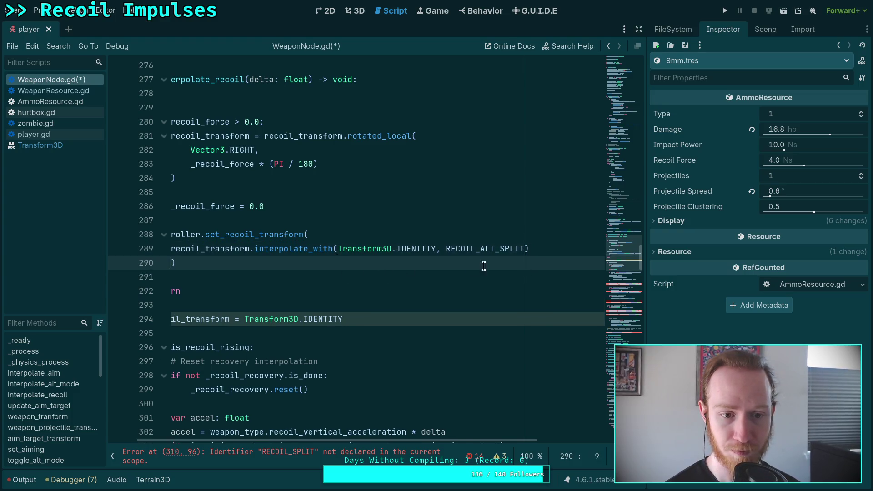
click(188, 249)
key(Tab)
- Save the script, test-run the project, and stop it
click(377, 432)
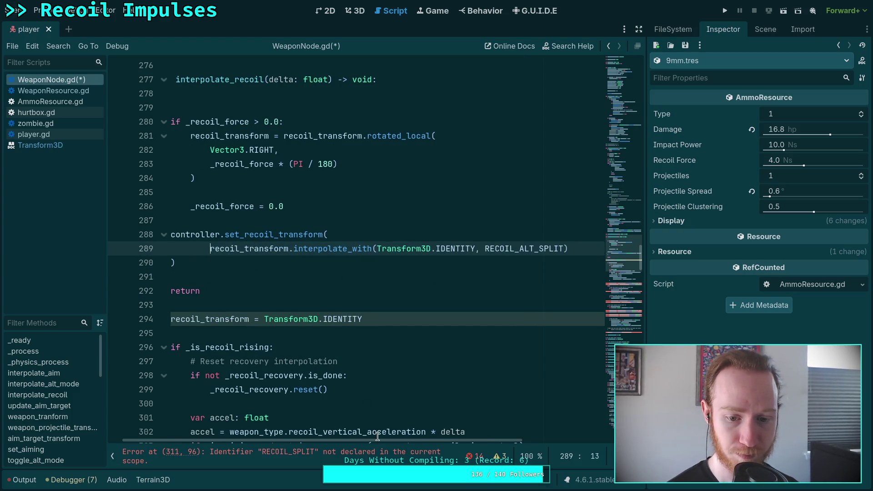
key(shift+Down)
key(shift+Down)
key(shift+Down)
scroll(356, 341, up, 5)
click(336, 351)
key(ctrl+s)
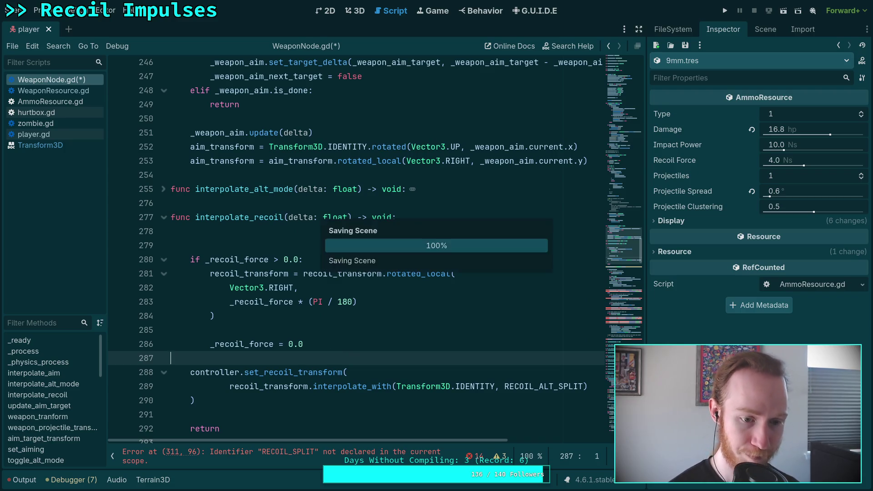
click(725, 11)
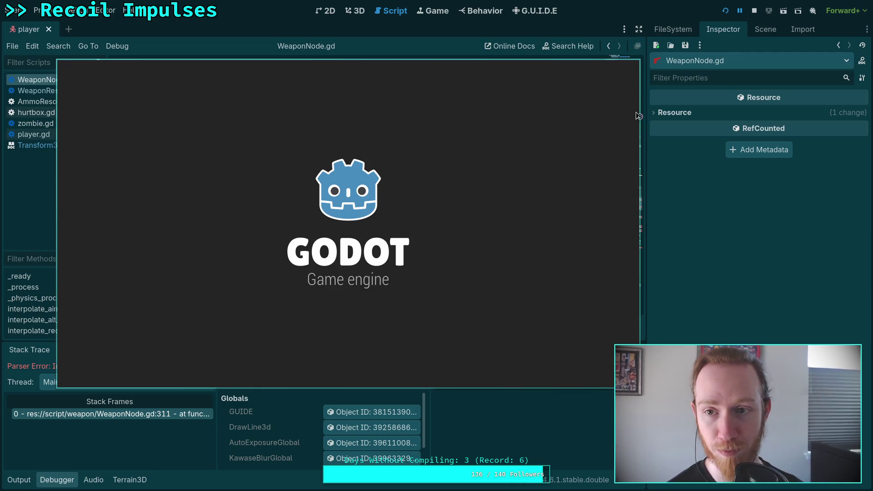
click(755, 10)
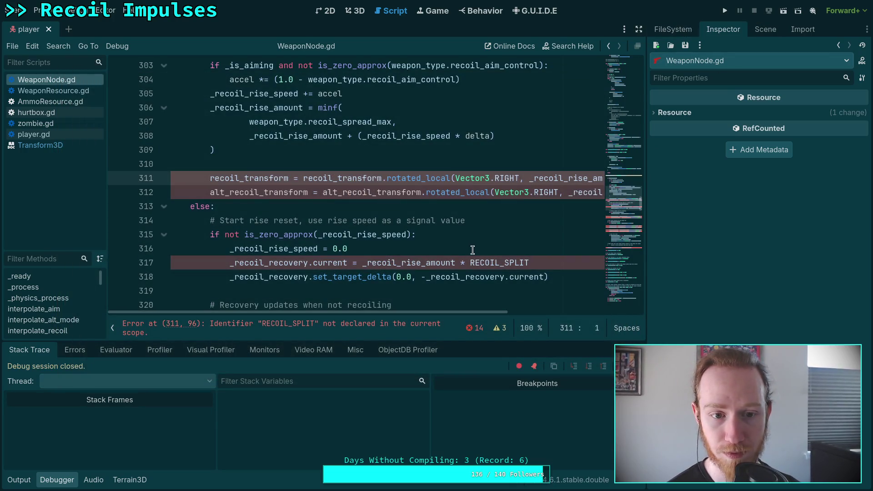
- Hide the Debugger panel and add a variable assigned from recoil_transform below line 294, then save
scroll(473, 248, up, 2)
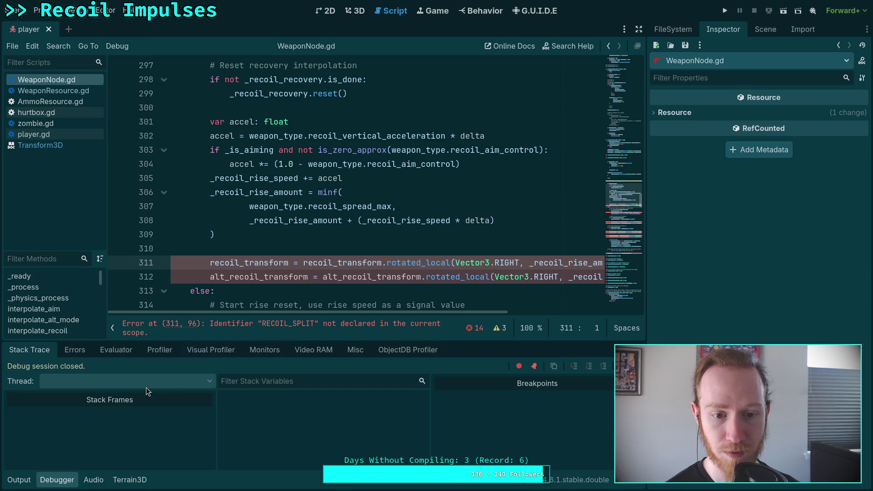
click(56, 480)
scroll(298, 279, up, 6)
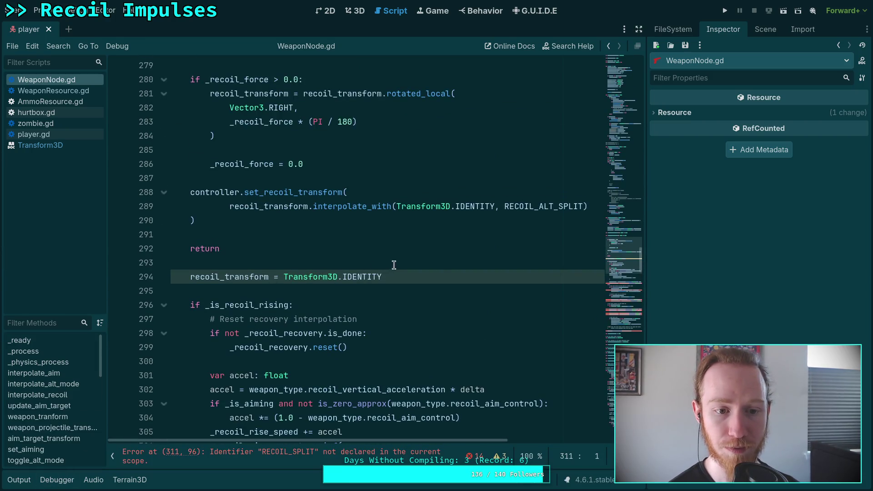
click(423, 277)
click(437, 264)
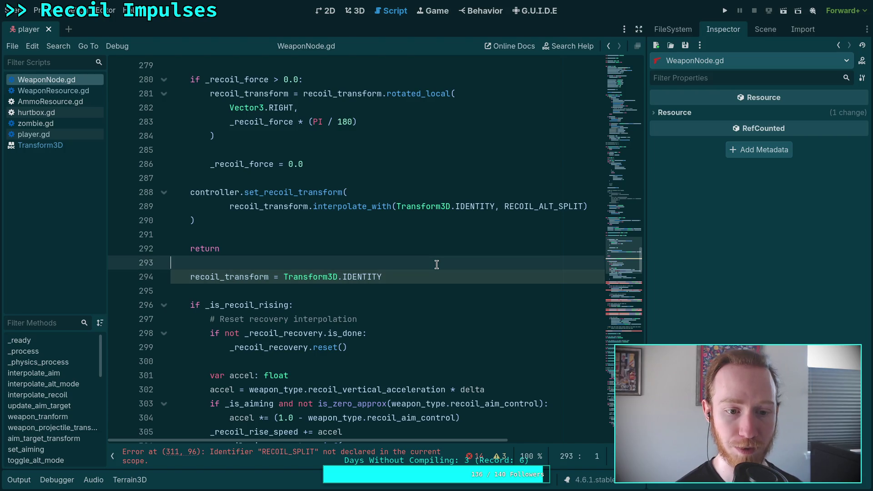
click(413, 275)
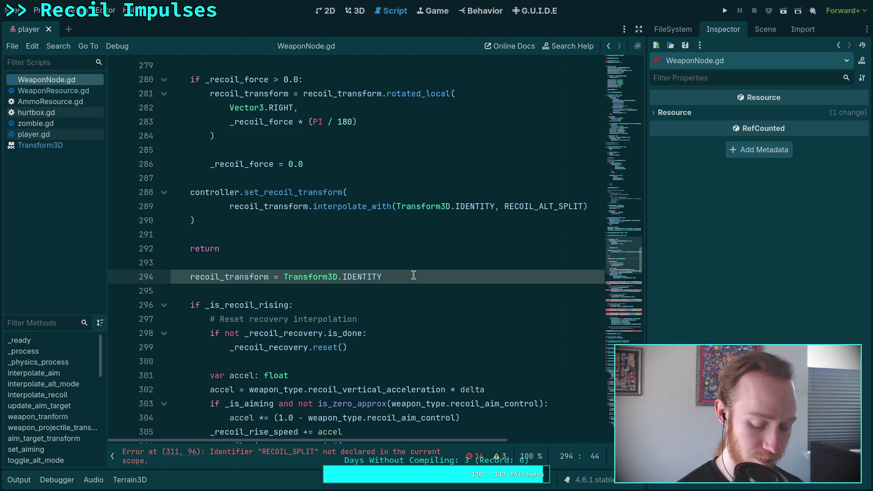
key(Return)
text(var recoil)
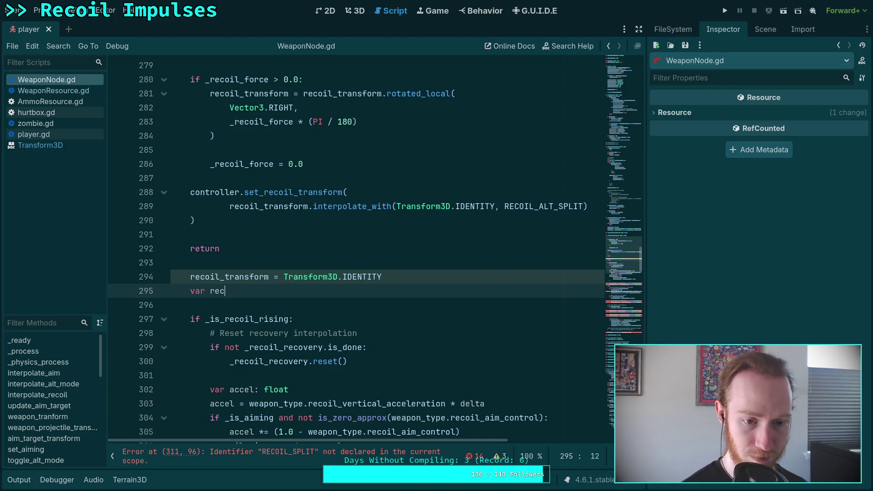
text(_alt_th)
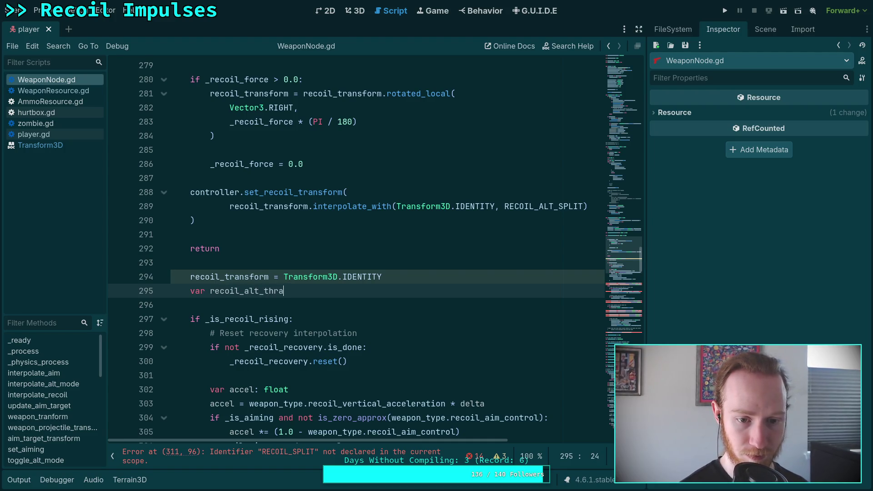
key(BackSpace)
text(rast)
text(nsfo)
text(= recoi)
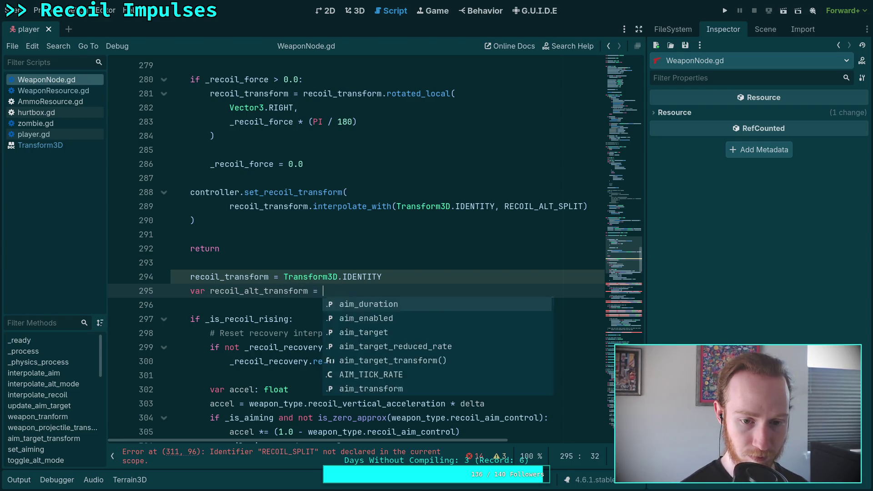
text(l_transform)
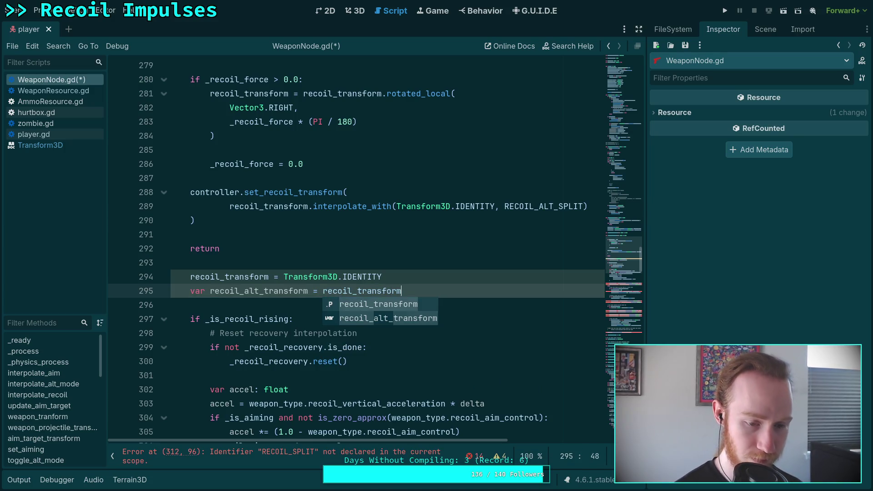
key(ctrl+s)
- Correct the variable name to alt_recoil_transform, save, and run the project
scroll(333, 281, down, 6)
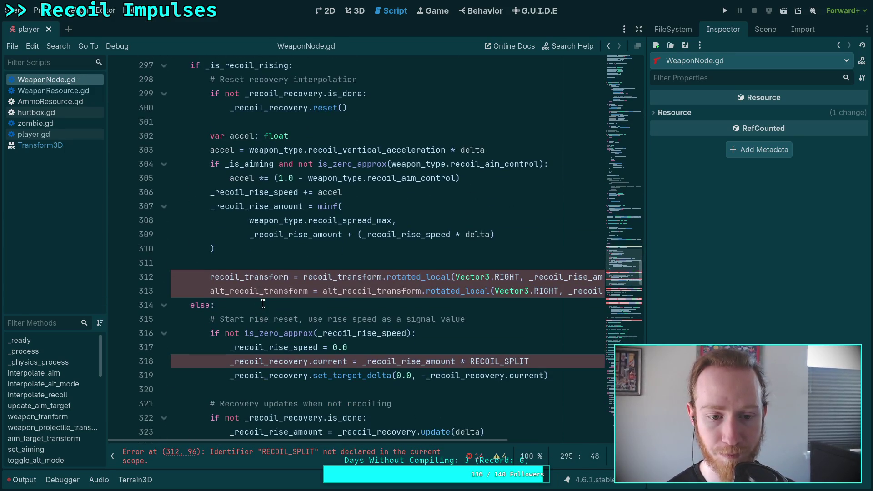
scroll(223, 211, up, 4)
drag(210, 207, 244, 207)
key(BackSpace)
click(230, 207)
text(etransform = recoil_transform)
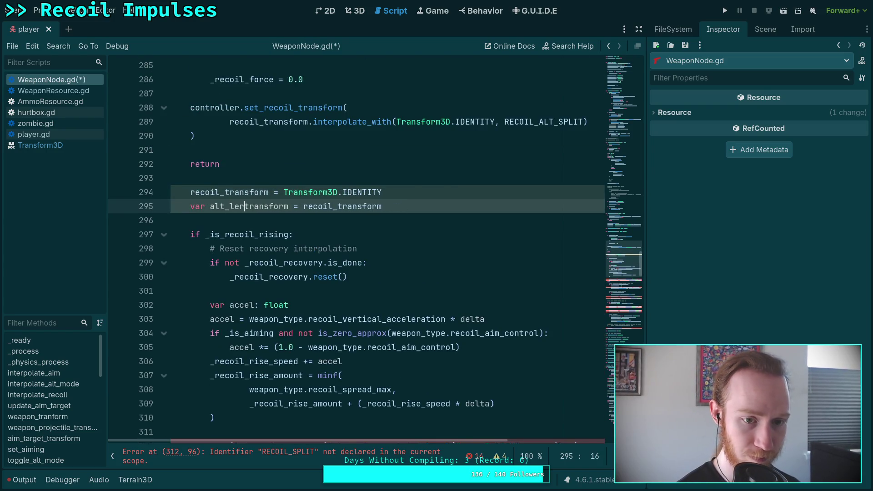
key(BackSpace)
text(r)
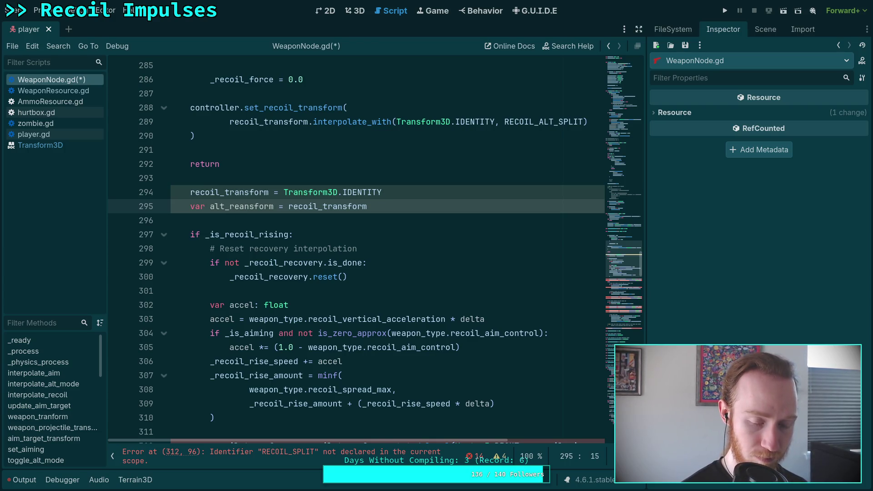
text(coil_tr)
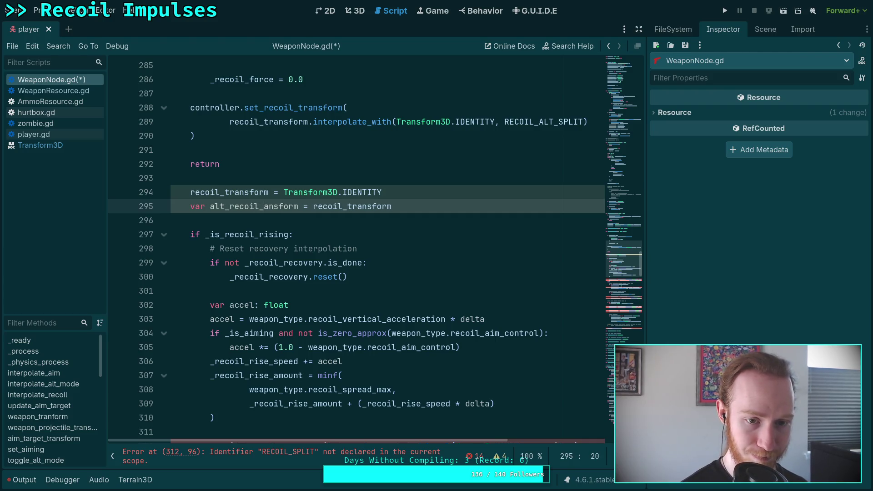
key(ctrl+s)
click(725, 10)
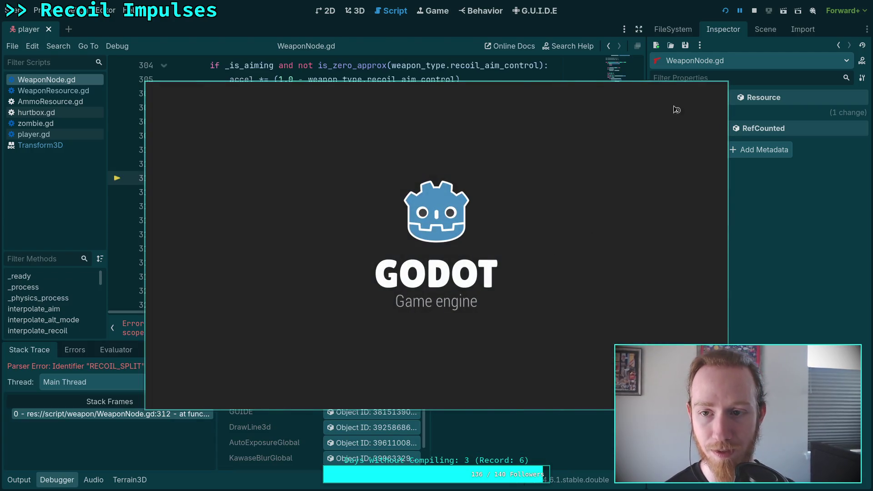
- Stop the game, add `const RECOIL_SPLIT = 0.5` below line 71, and save
click(755, 11)
mouse_move(331, 235)
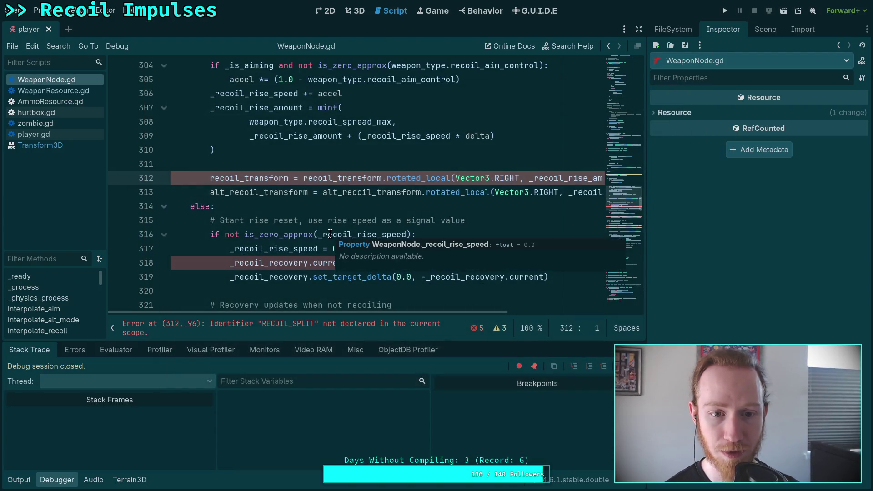
scroll(331, 235, up, 1)
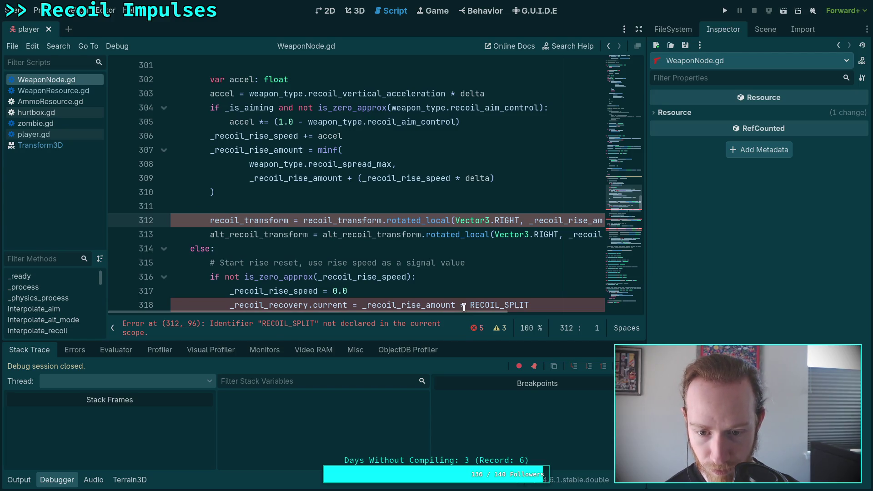
mouse_move(449, 314)
mouse_down()
mouse_move(561, 301)
mouse_move(461, 310)
mouse_up()
mouse_move(628, 198)
mouse_down()
mouse_move(624, 60)
mouse_move(621, 93)
mouse_move(617, 87)
mouse_up()
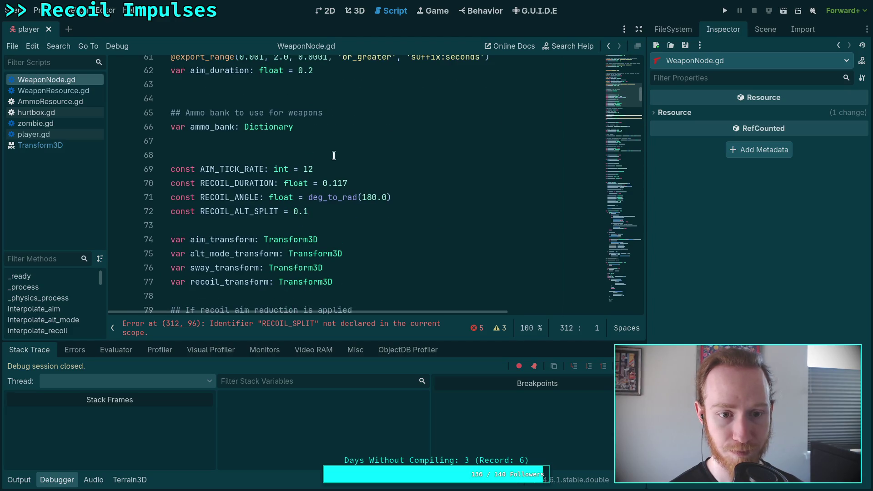
click(436, 195)
key(Return)
text(const RECOIL_)
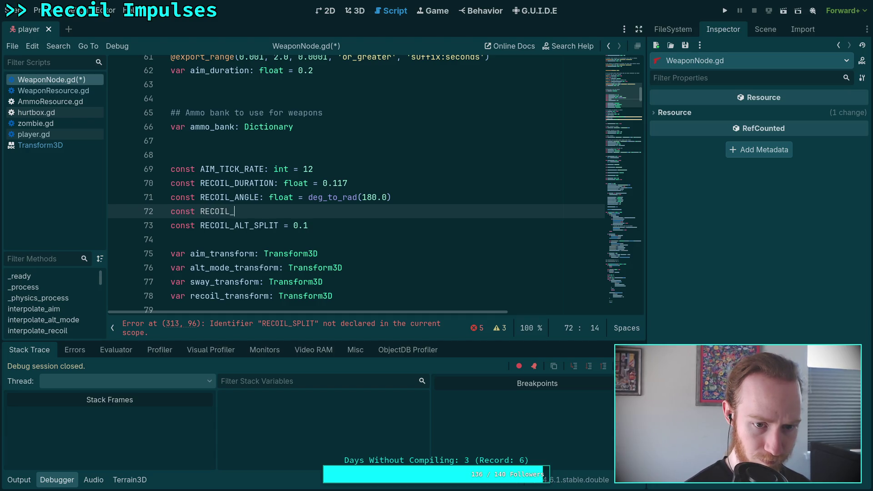
text(SPLIT = 0.5)
key(ctrl+s)
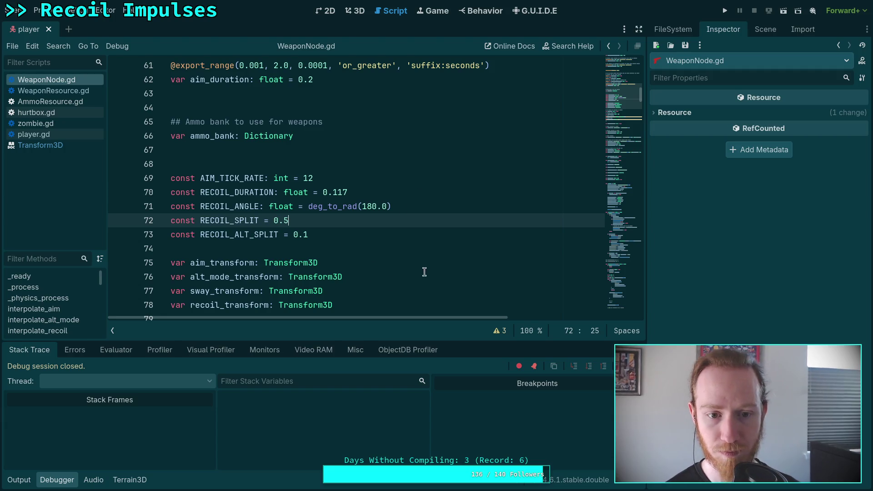
- Play the game, walk to the pistol, fire three shots, then quit back to the editor
click(725, 11)
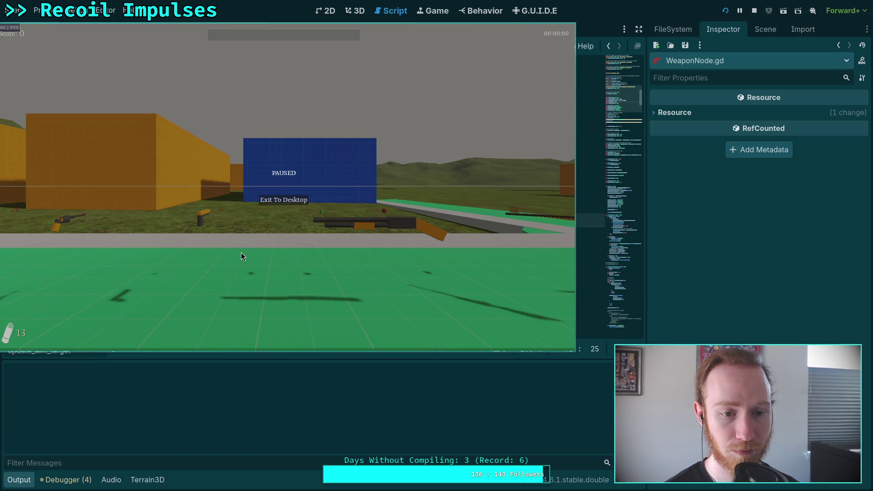
click(241, 257)
key(w)
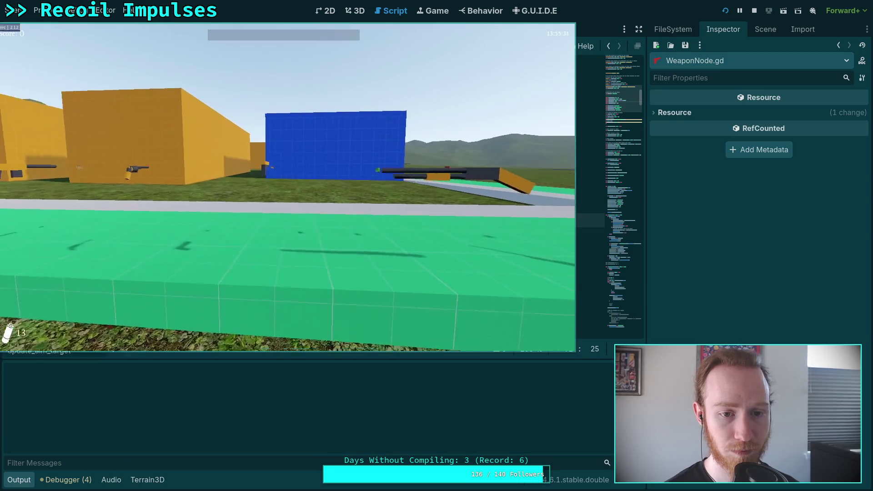
key(w)
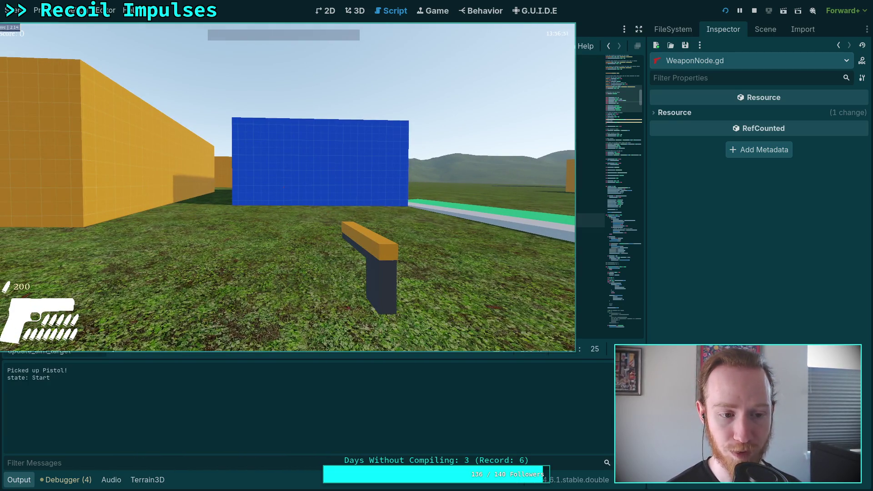
click(288, 187)
click(287, 187)
click(288, 187)
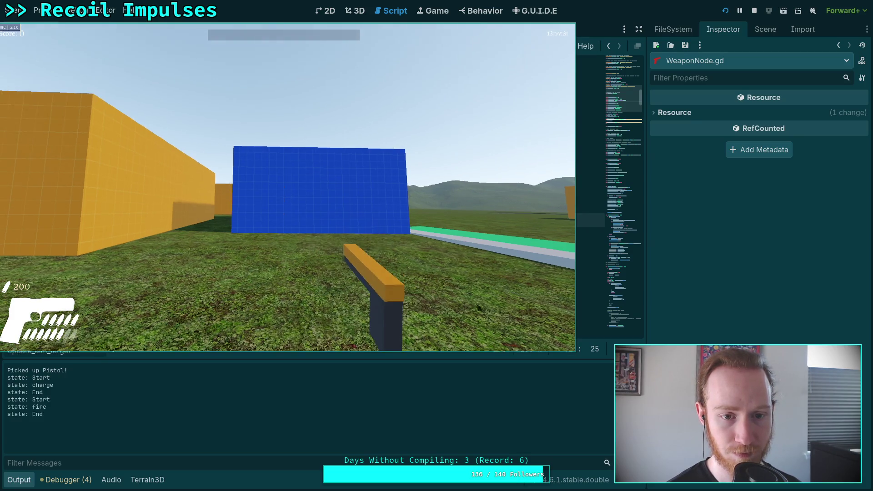
click(288, 187)
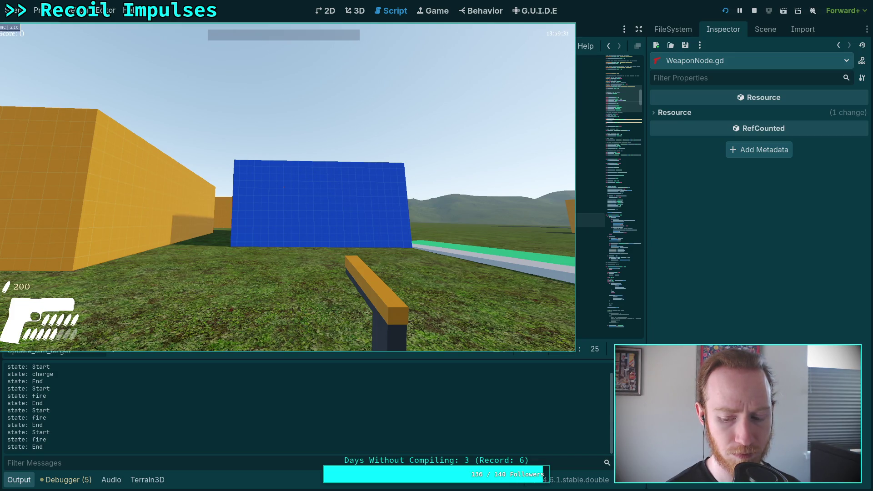
key(Escape)
click(291, 200)
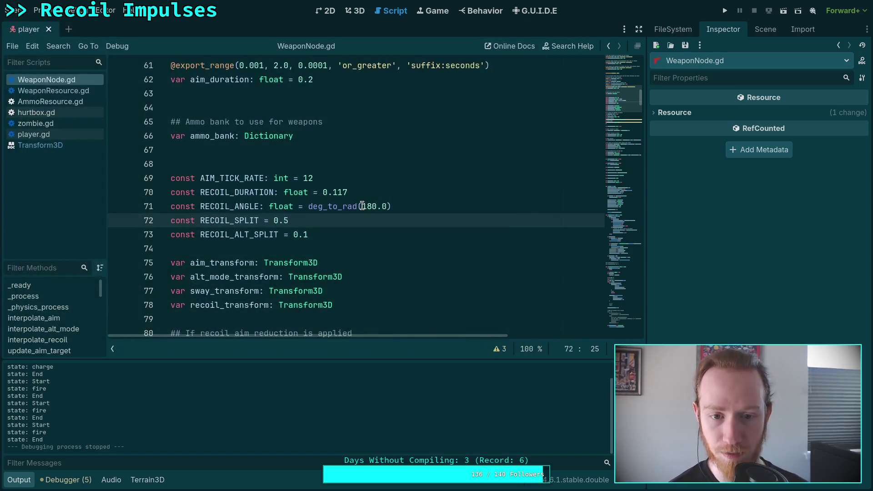
- Hide the output log and move Transform3D.IDENTITY into recoil_transform's place on line 290
click(14, 480)
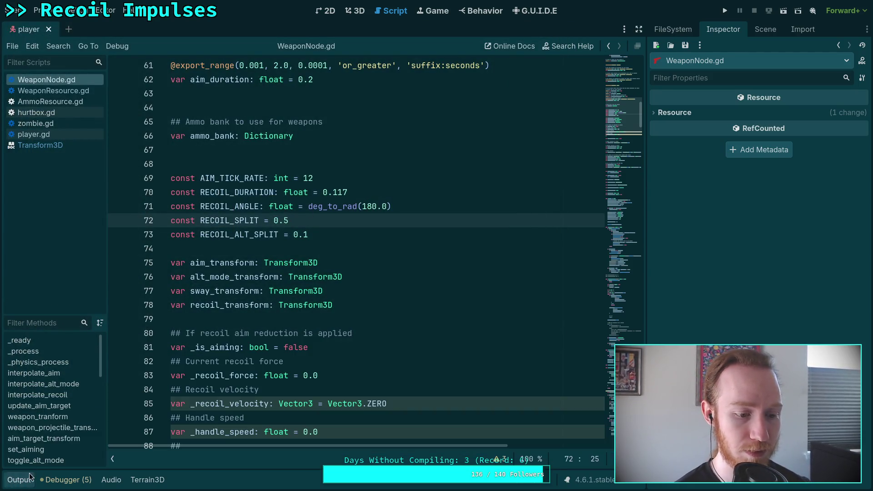
scroll(250, 397, down, 10)
drag(639, 142, 630, 267)
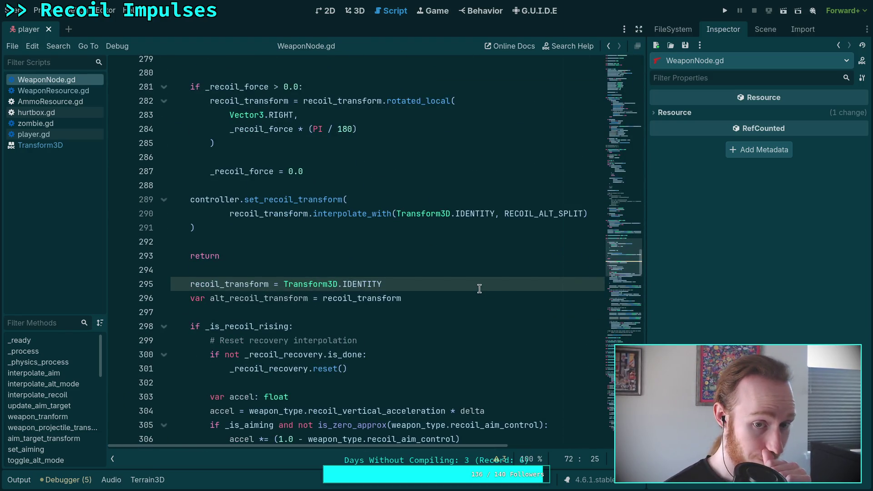
scroll(385, 276, up, 2)
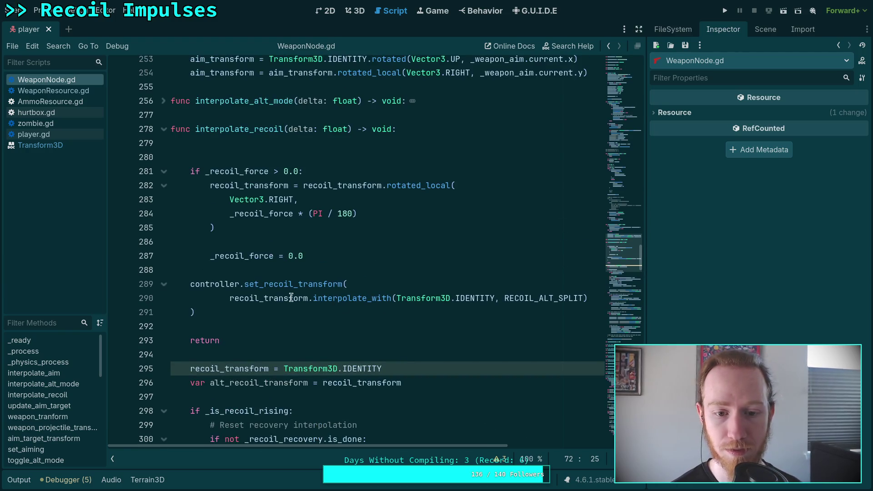
drag(396, 300, 495, 299)
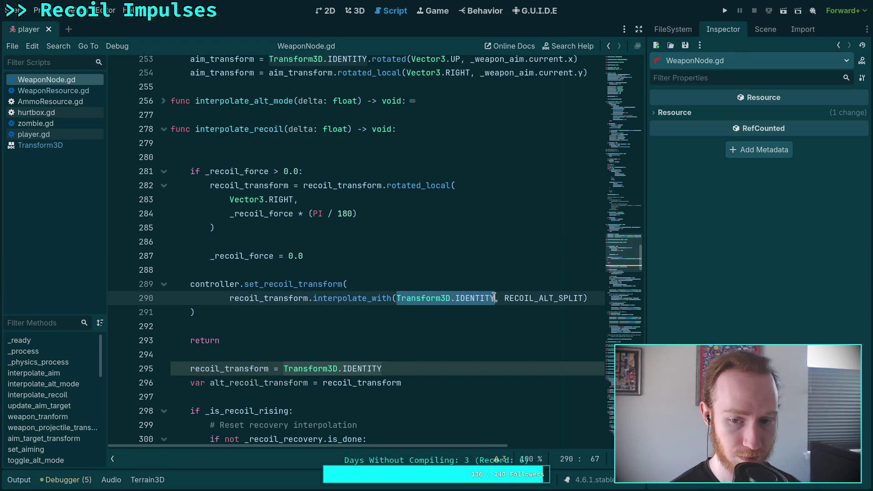
key(ctrl+x)
drag(230, 299, 305, 295)
key(ctrl+v)
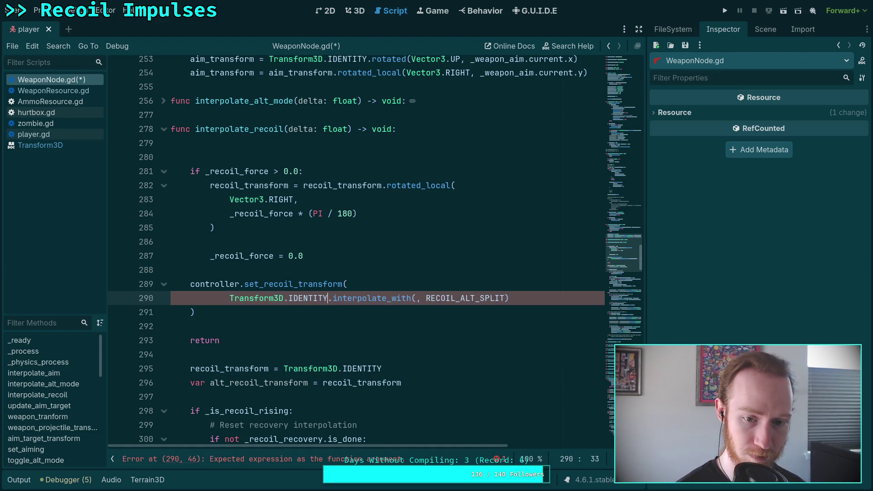
- Fill the interpolate_with argument with recoil_transform, save, and relaunch the game
click(414, 299)
text(rec)
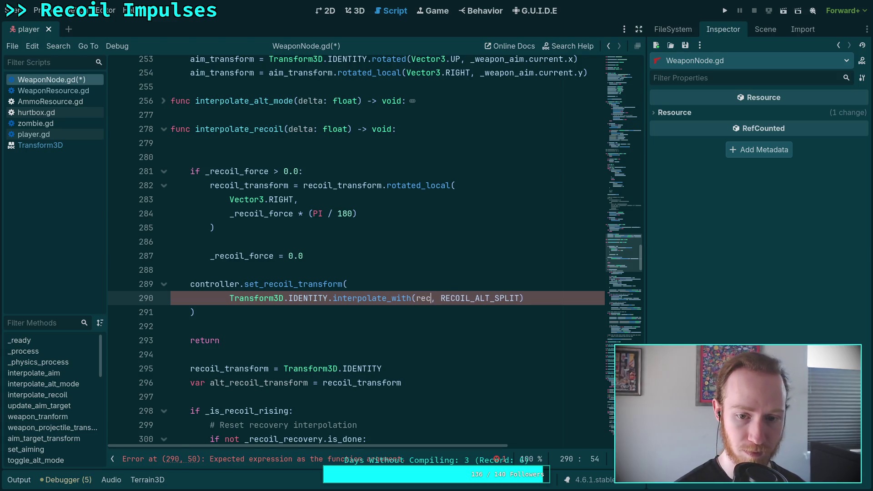
key(Down)
key(Down)
key(Down)
key(Return)
key(ctrl+s)
click(728, 15)
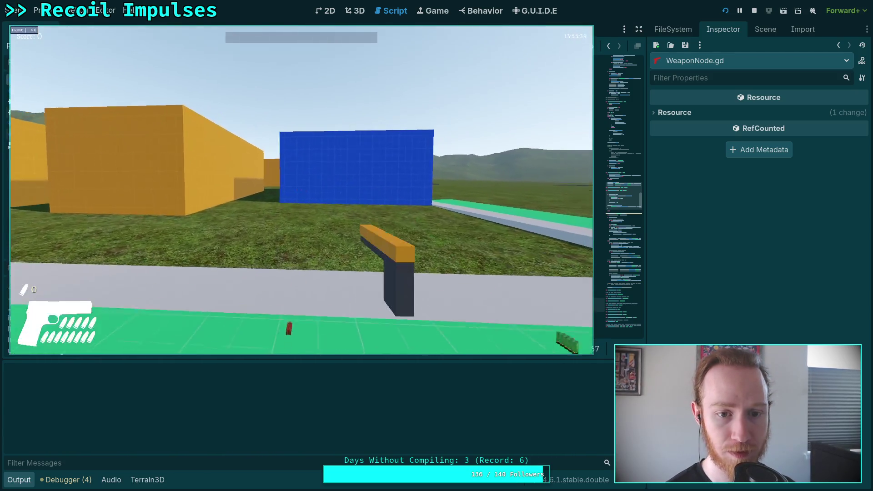
- Fire the pistol four times in the running game to watch the recoil
click(301, 190)
click(301, 190)
click(301, 189)
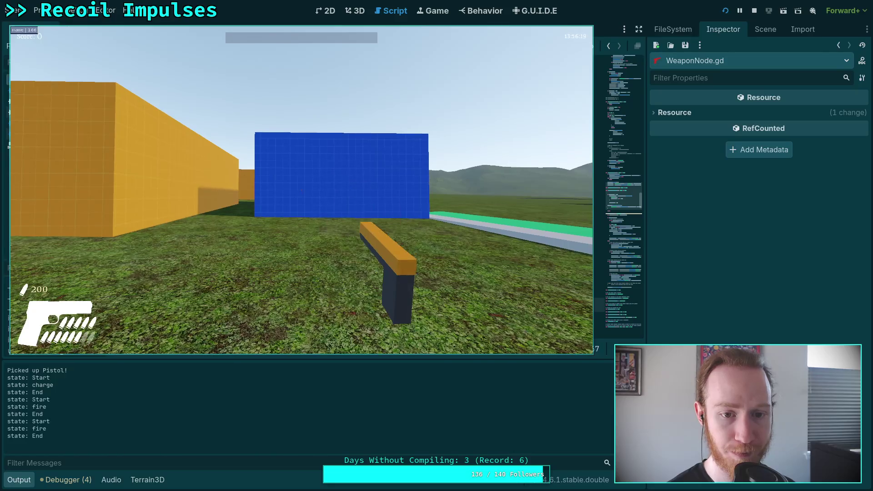
click(301, 189)
- Exit the game to the editor from the pause menu and hide the output log
key(Escape)
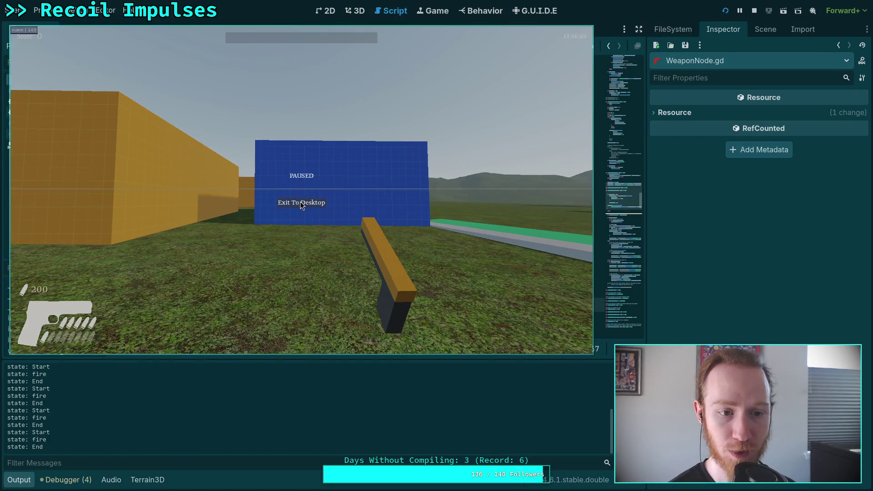
click(300, 201)
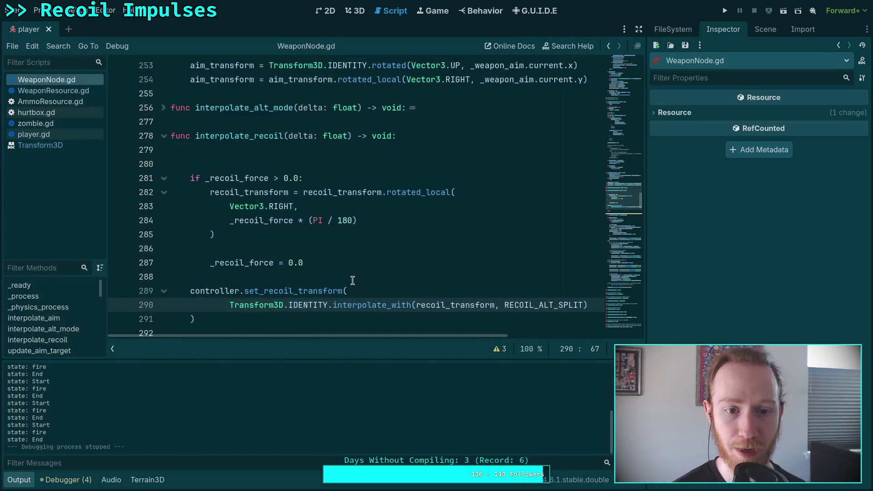
click(32, 483)
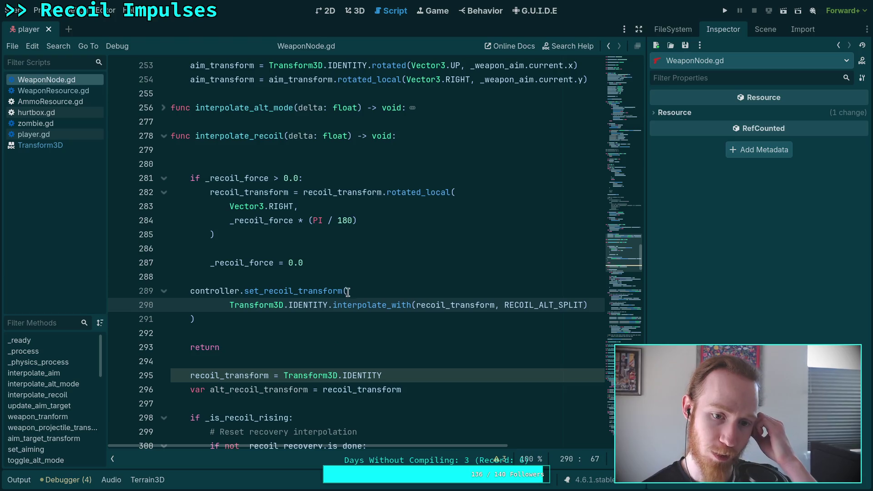
- Scroll WeaponNode.gd up from line 287 to the recoil variable declarations around lines 76–103
click(373, 269)
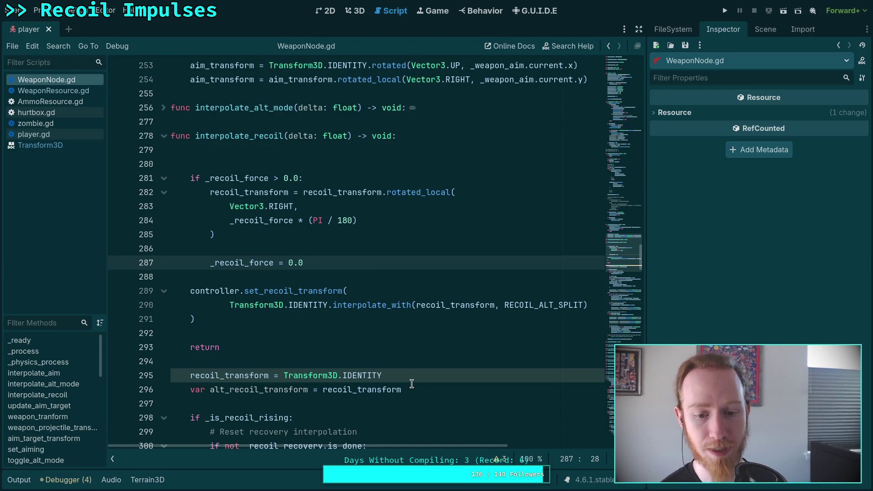
drag(624, 243, 621, 112)
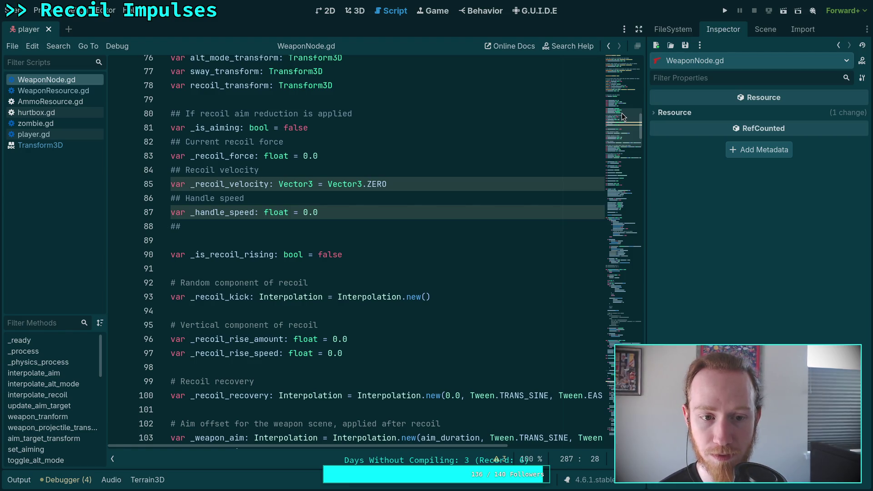
- Add a new line after line 85 with the comment 'Recoil angular velocity'
click(392, 186)
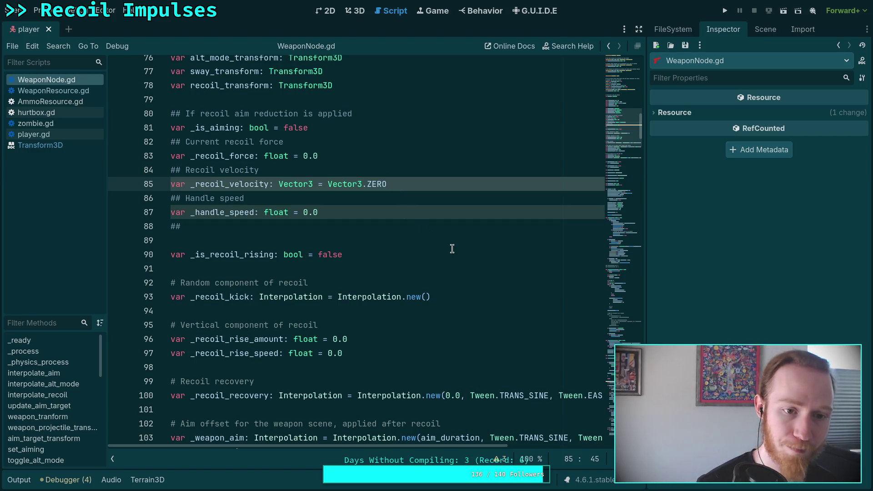
key(Return)
text(Recoil ange)
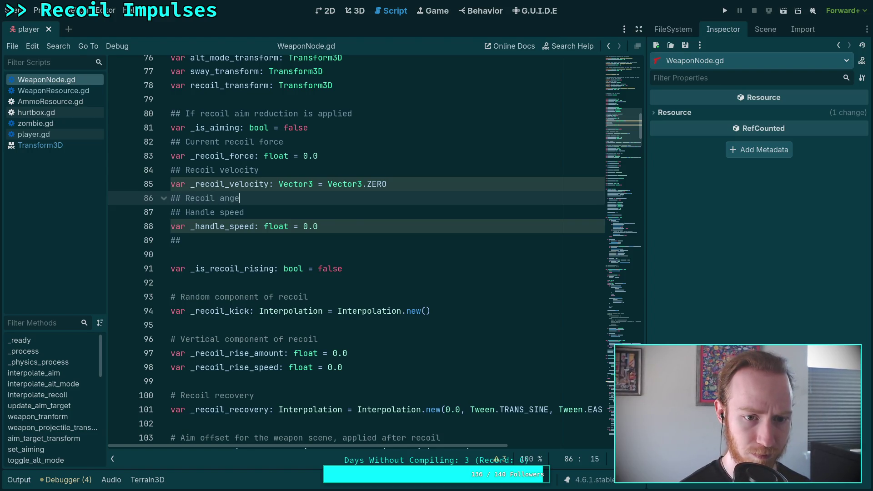
key(BackSpace)
text(ular veloc)
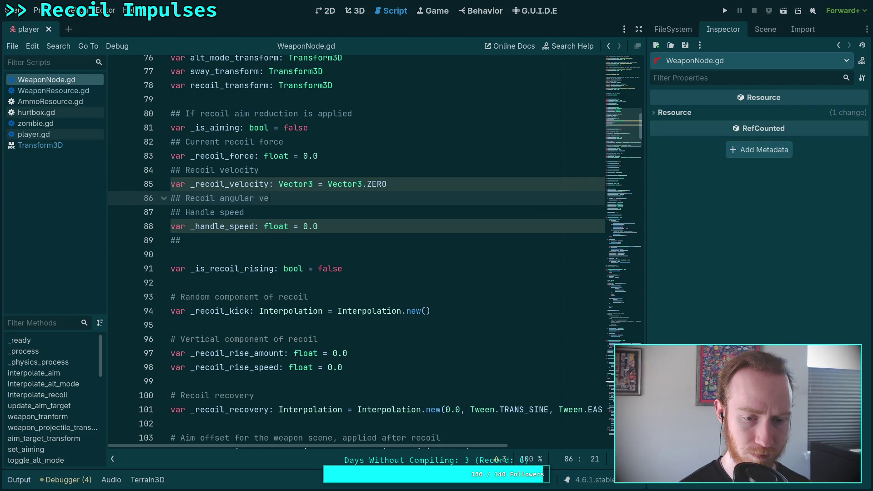
text(ity)
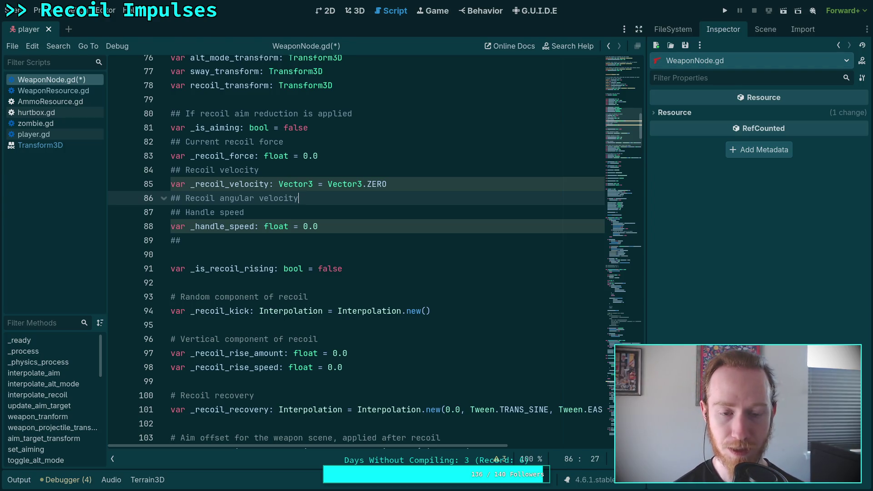
scroll(624, 129, up, 20)
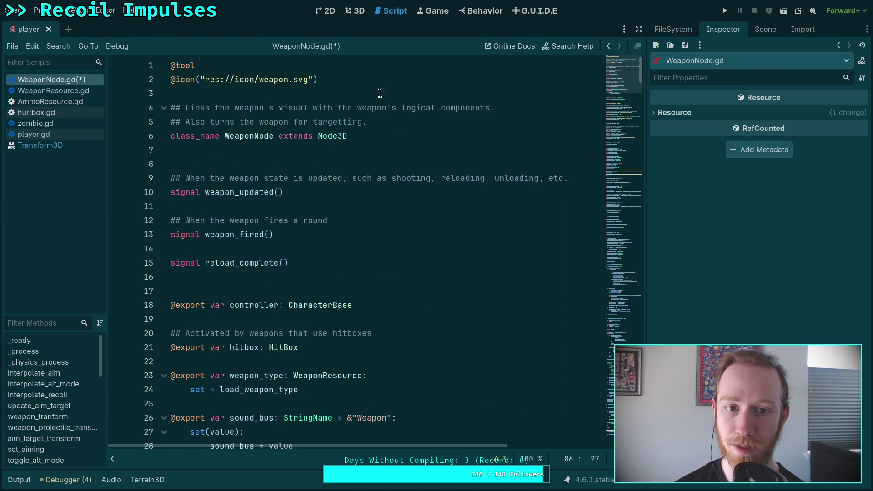
scroll(623, 135, down, 20)
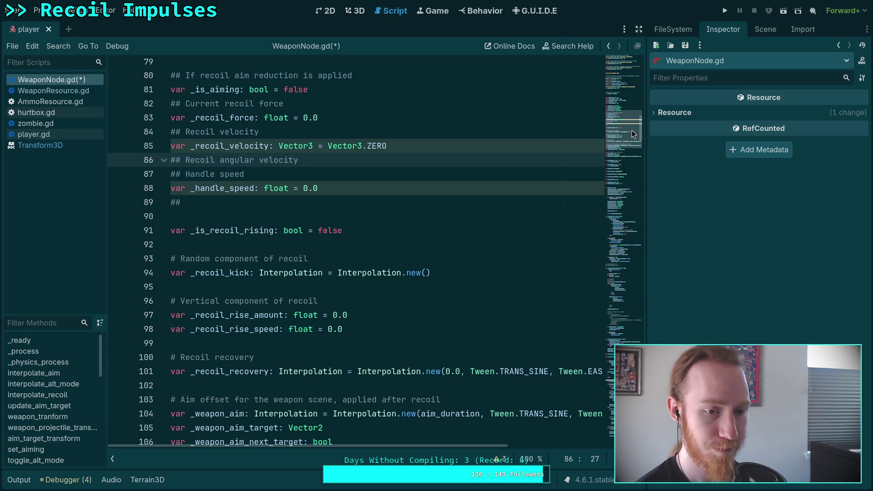
- Declare `var _recoil_angular_velocity: Vector3 = Vector3.ZERO` on line 87 and save WeaponNode.gd
key(Return)
text(r _recoil)
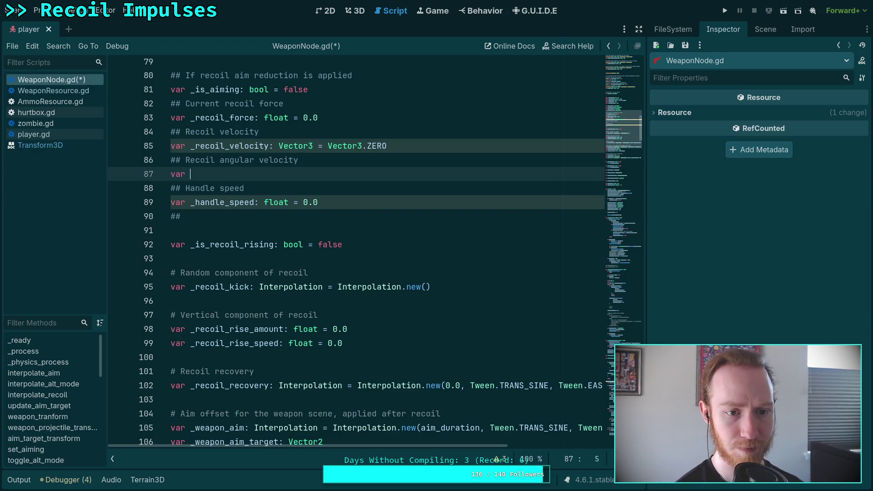
text(_angular_)
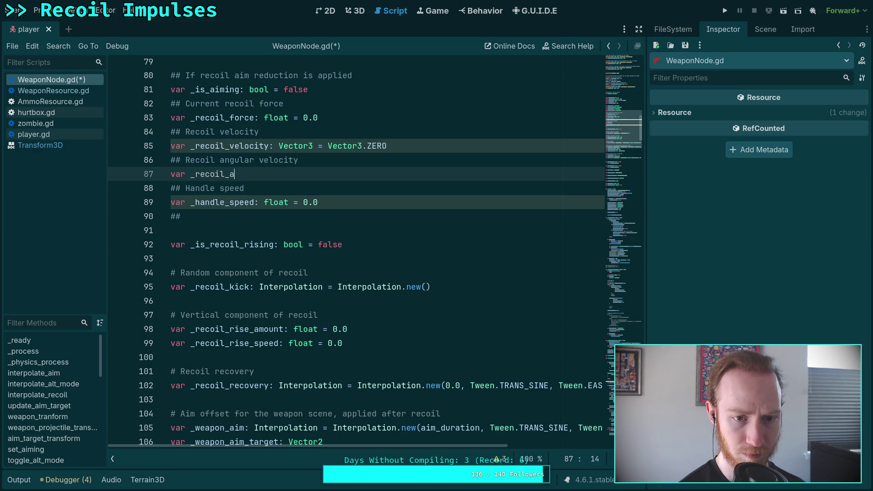
text(velocity: V)
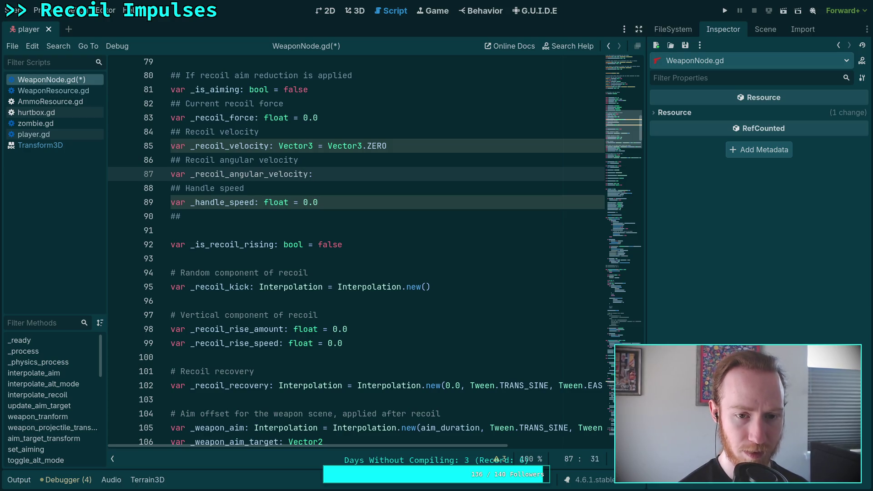
text(ector3 =)
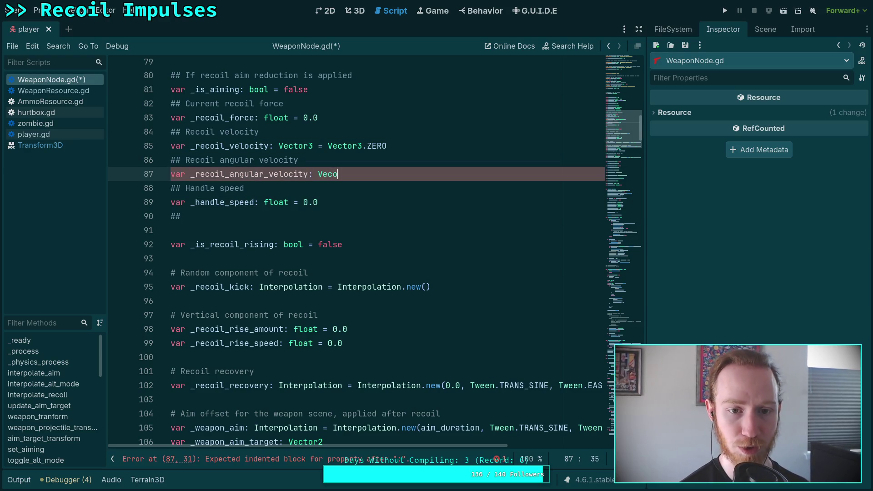
text( Vector3.ze)
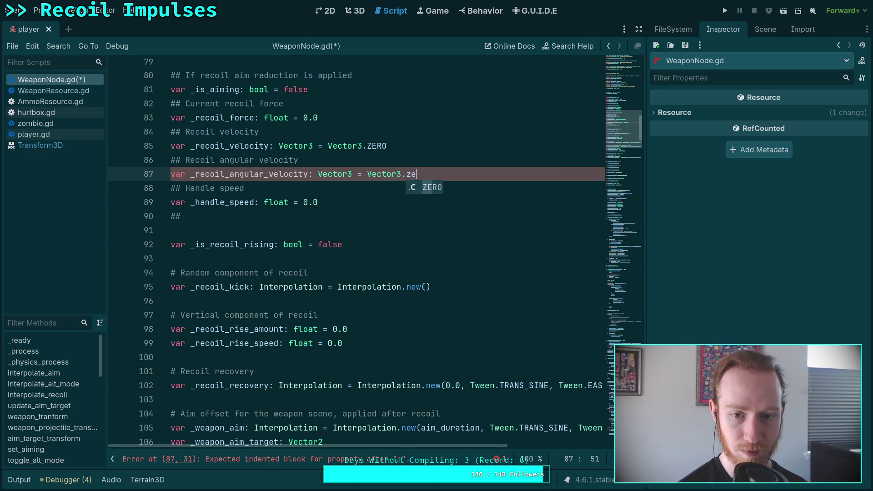
key(Return)
key(ctrl+s)
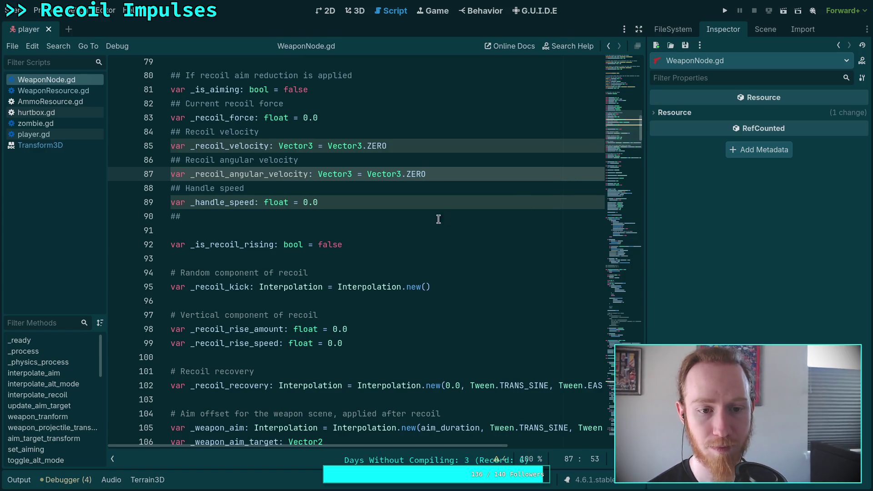
- Place the caret on empty line 91 and show the scene's node tree
click(421, 230)
scroll(412, 253, down, 1)
scroll(413, 253, down, 3)
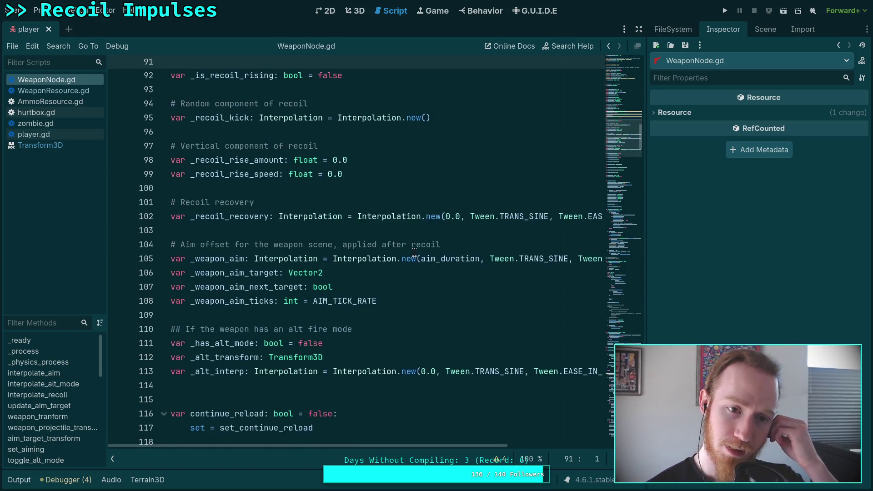
scroll(412, 254, up, 4)
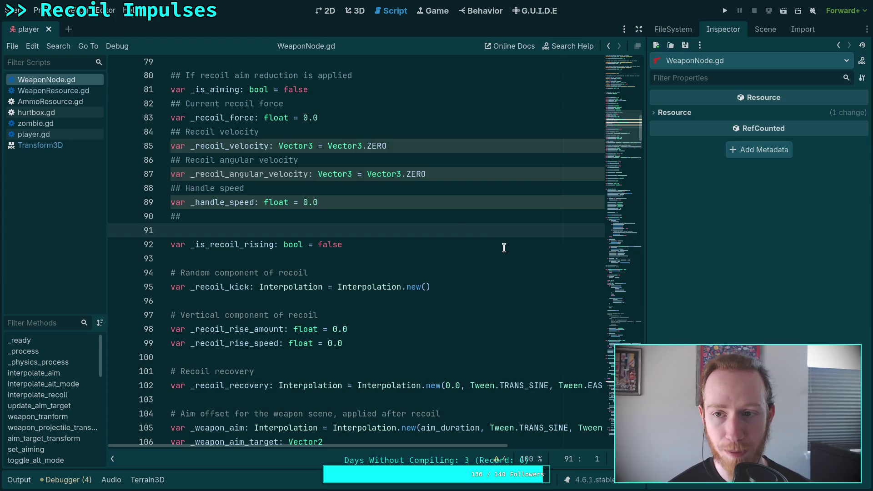
click(765, 29)
click(673, 30)
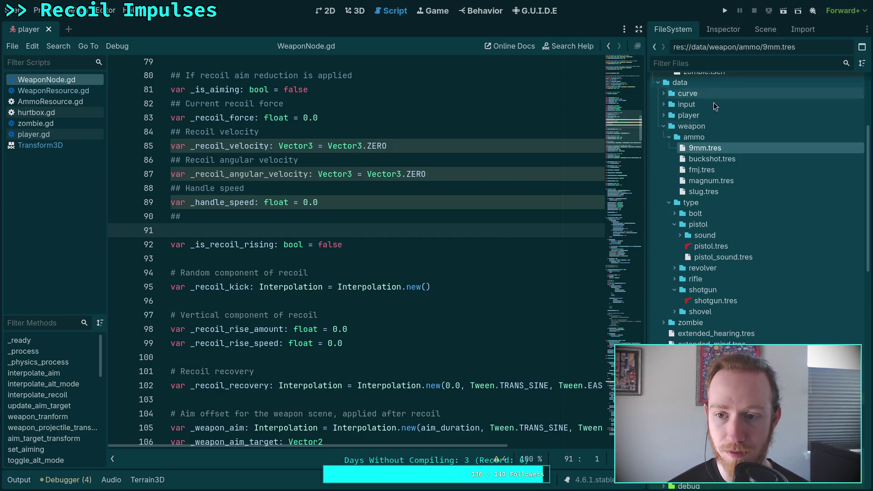
scroll(729, 269, up, 5)
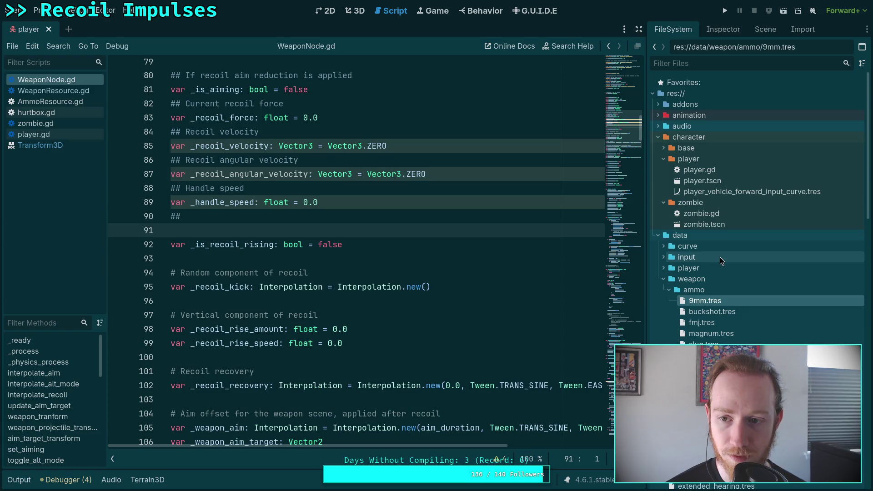
scroll(719, 257, down, 15)
click(703, 279)
double_click(707, 289)
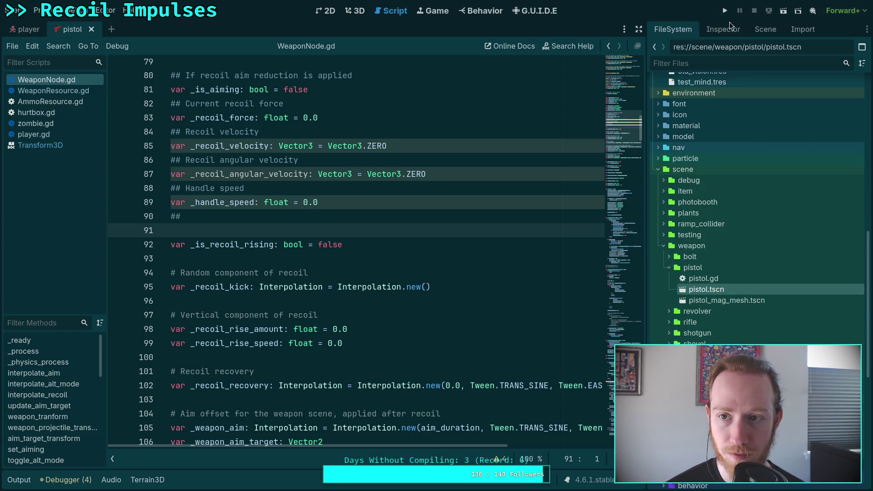
click(730, 24)
click(757, 30)
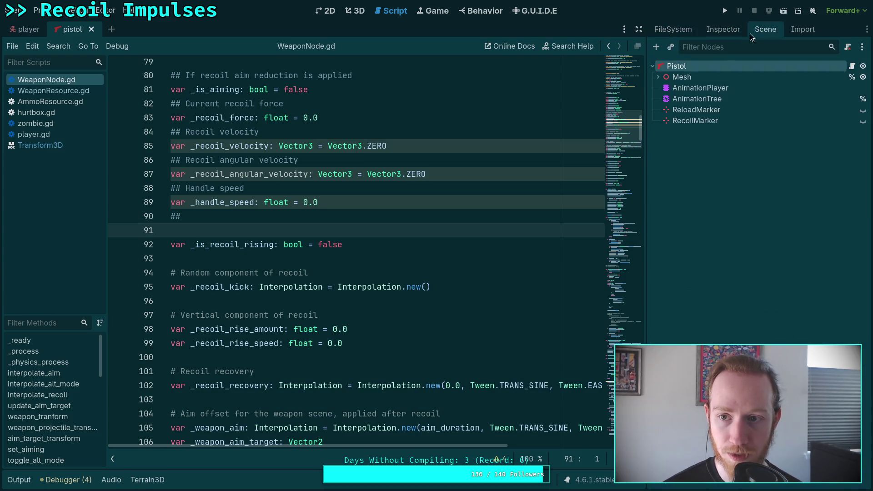
right_click(695, 66)
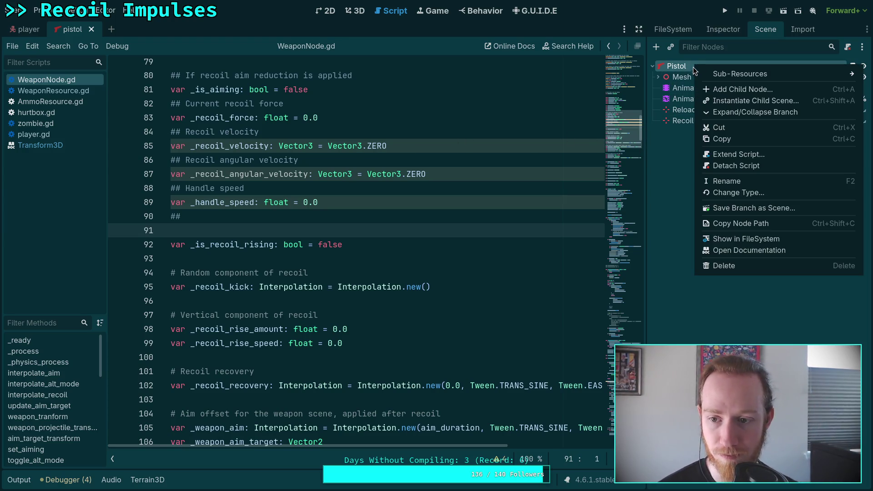
click(670, 177)
click(724, 30)
click(683, 32)
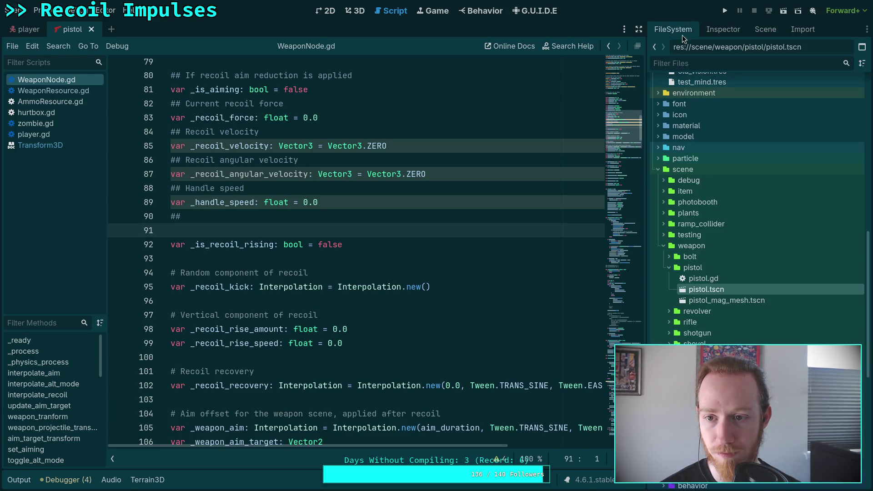
scroll(733, 327, down, 3)
click(719, 254)
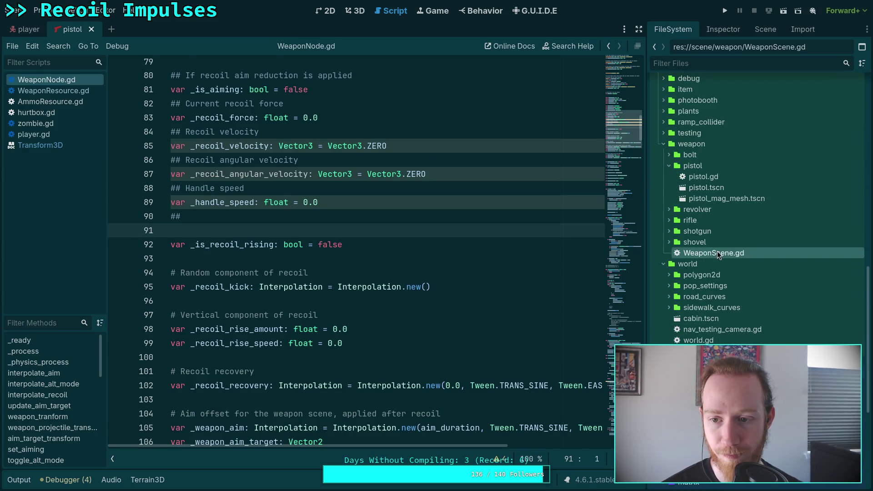
double_click(718, 254)
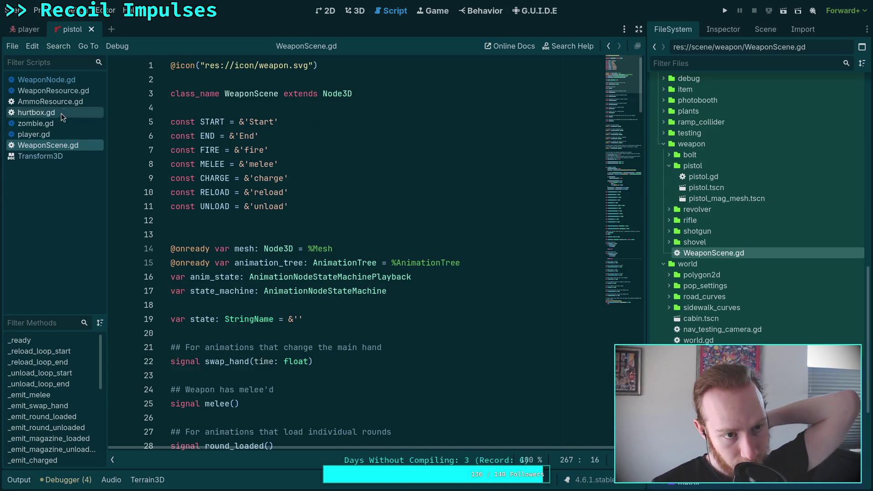
click(92, 29)
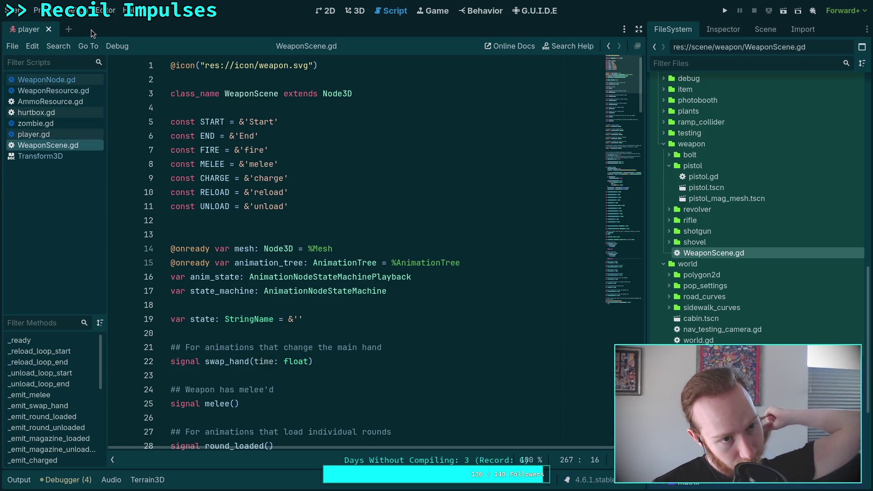
right_click(64, 150)
click(72, 180)
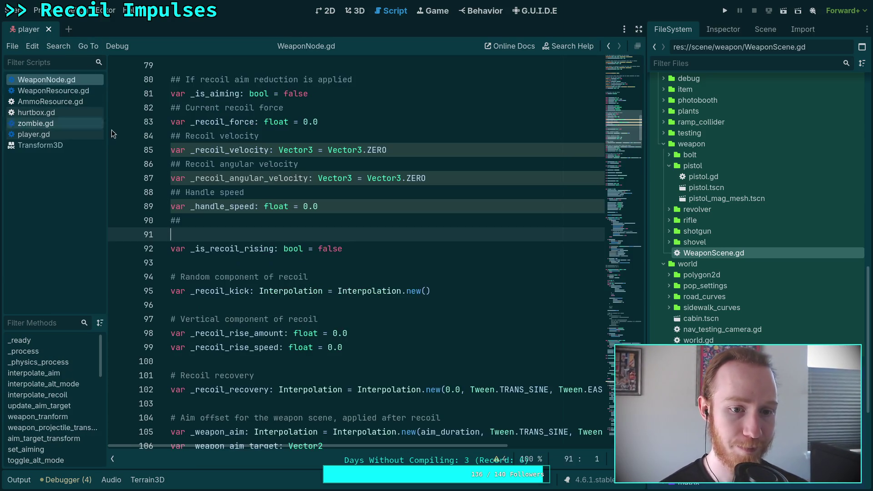
- Jump down to the interpolate_recoil function and place the caret on empty line 288
click(374, 217)
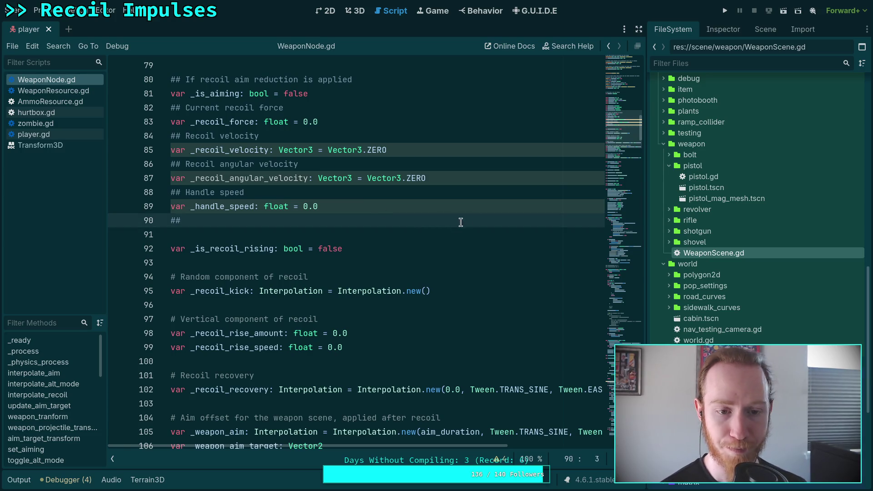
click(626, 192)
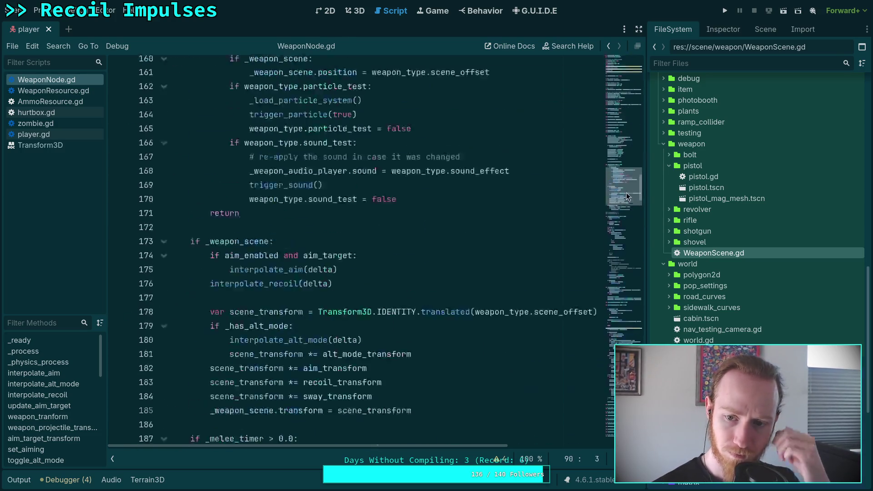
click(620, 270)
scroll(386, 259, up, 5)
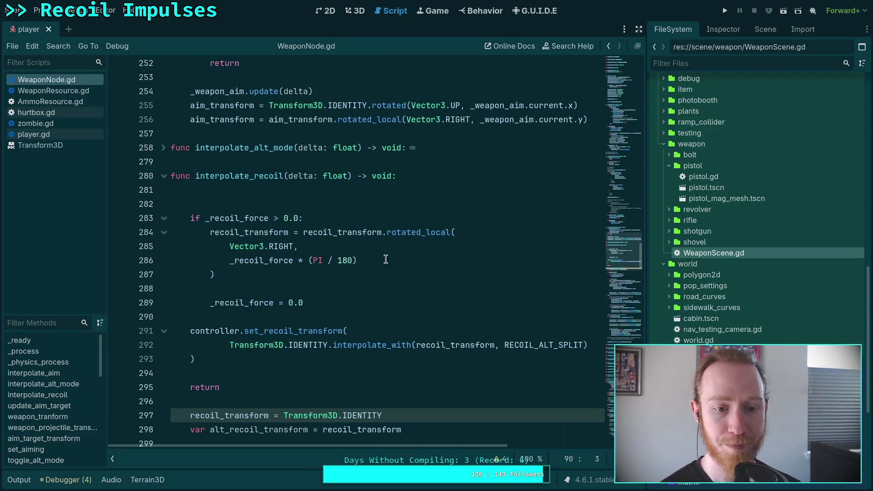
click(391, 289)
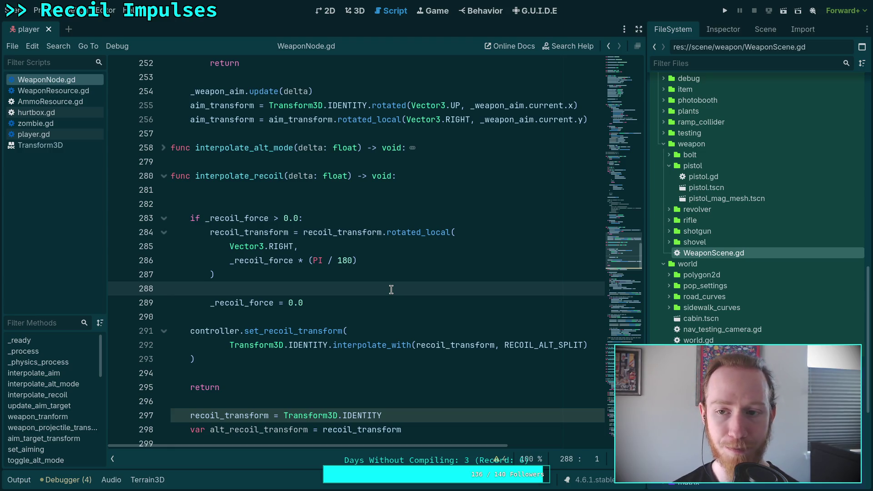
- Check the player node's properties, then indent line 288 inside the recoil-force if block
click(755, 30)
click(715, 34)
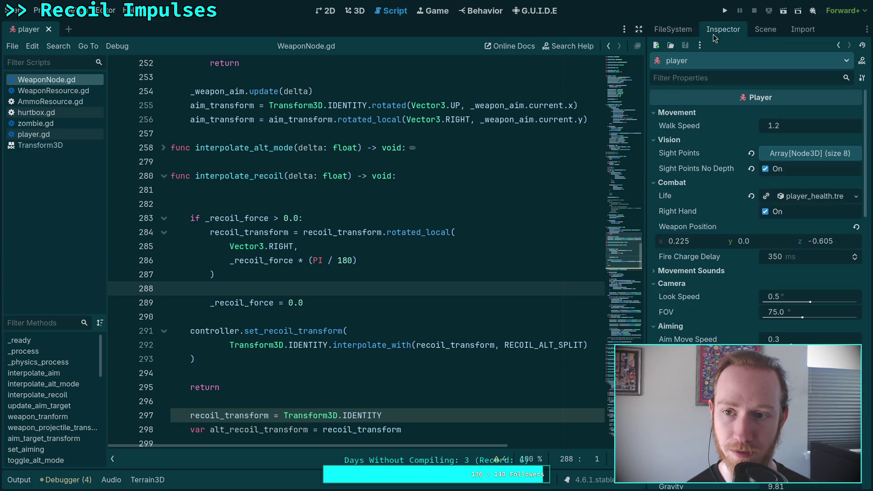
click(673, 29)
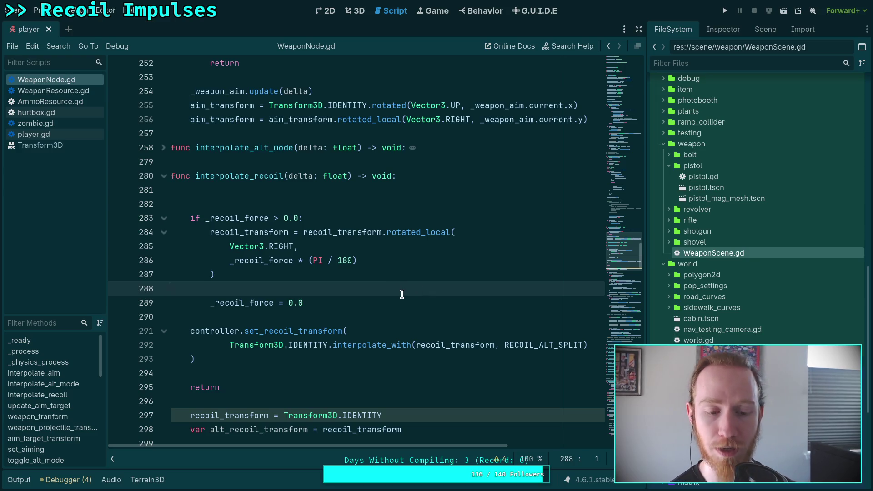
key(Tab)
key(Tab)
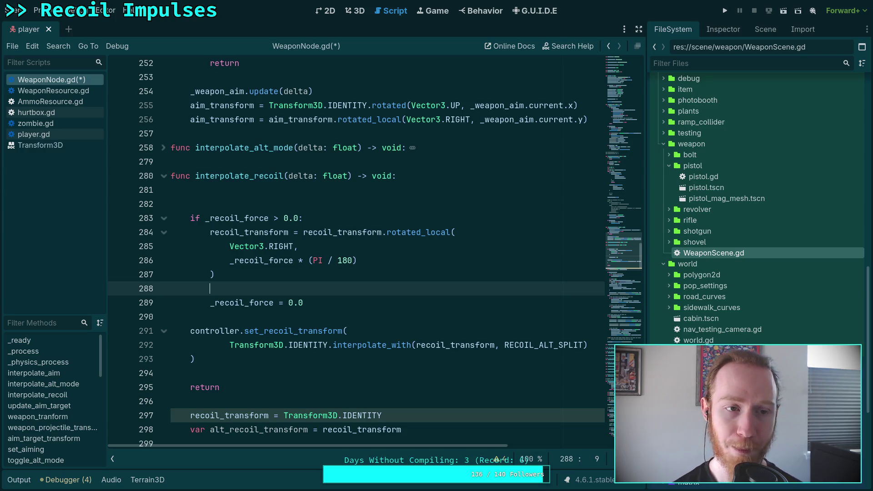
- Open the pistol scene, inspect its Mesh node, and switch to the 3D view
double_click(709, 187)
click(764, 29)
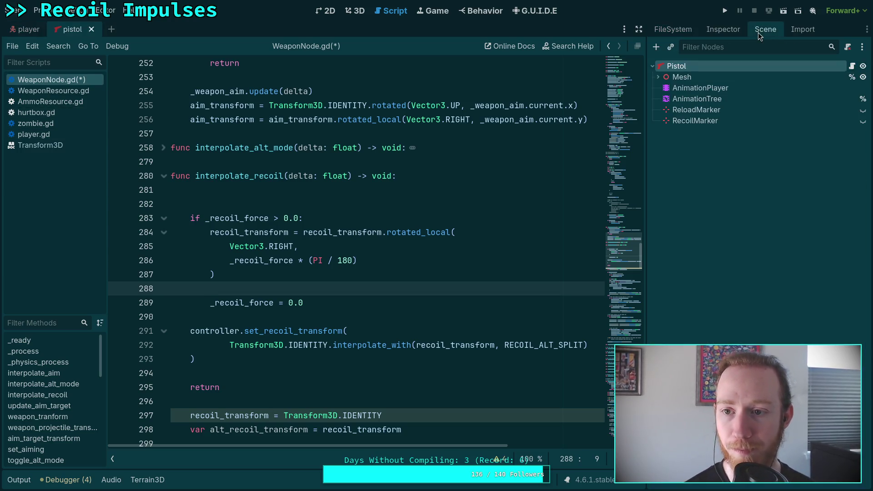
click(658, 77)
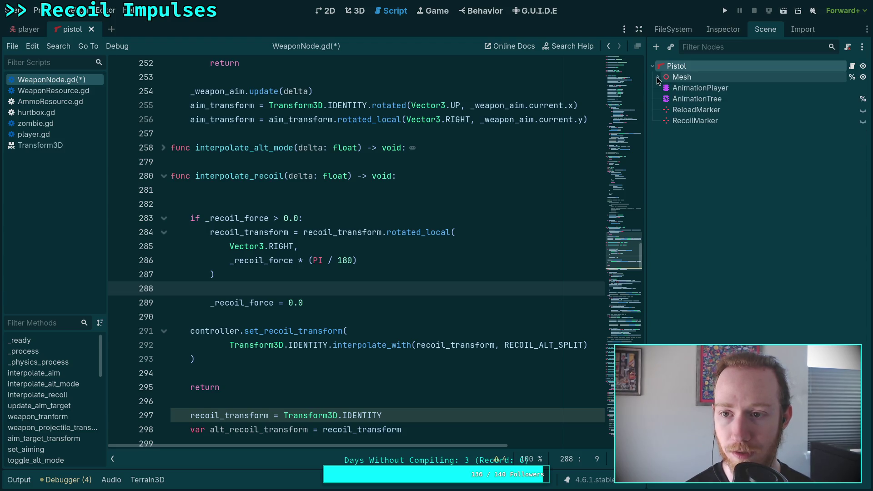
click(658, 77)
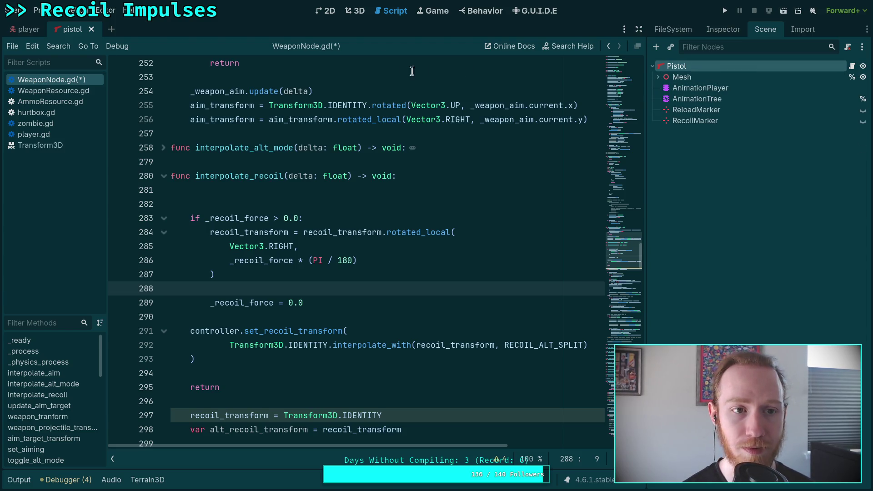
click(355, 11)
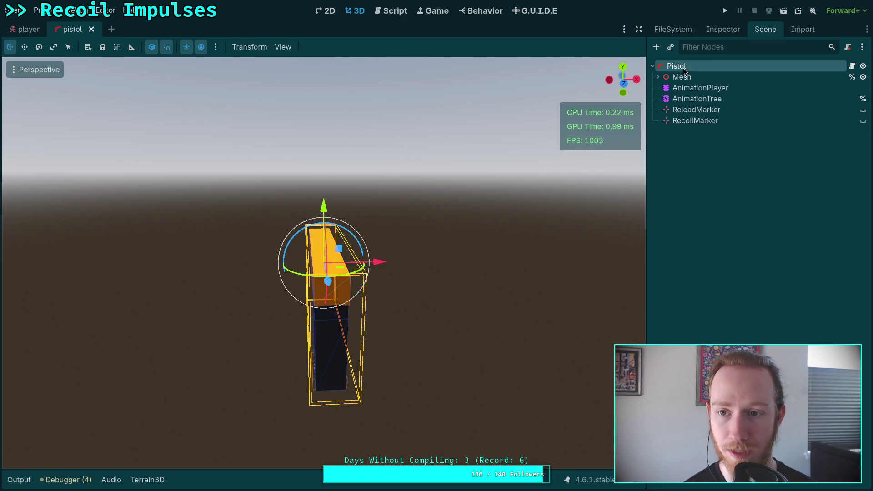
- Add a RigidBody3D child node under Pistol by searching 'rig'
click(655, 47)
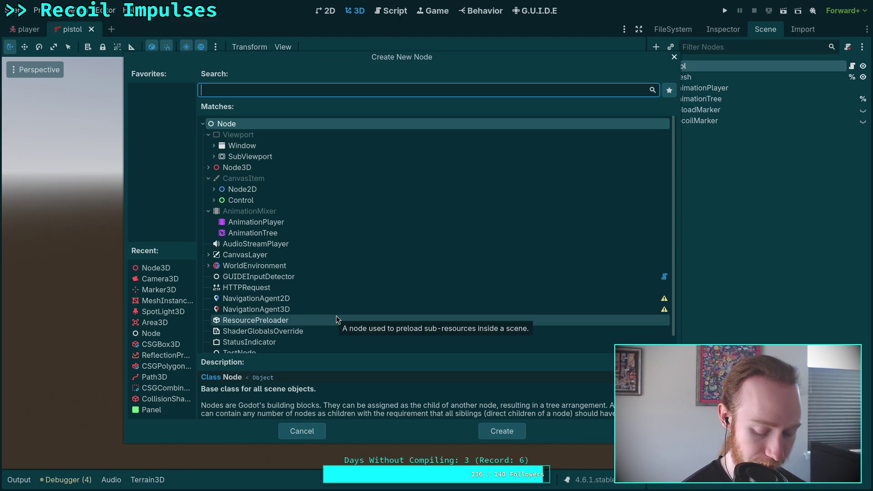
text(rig)
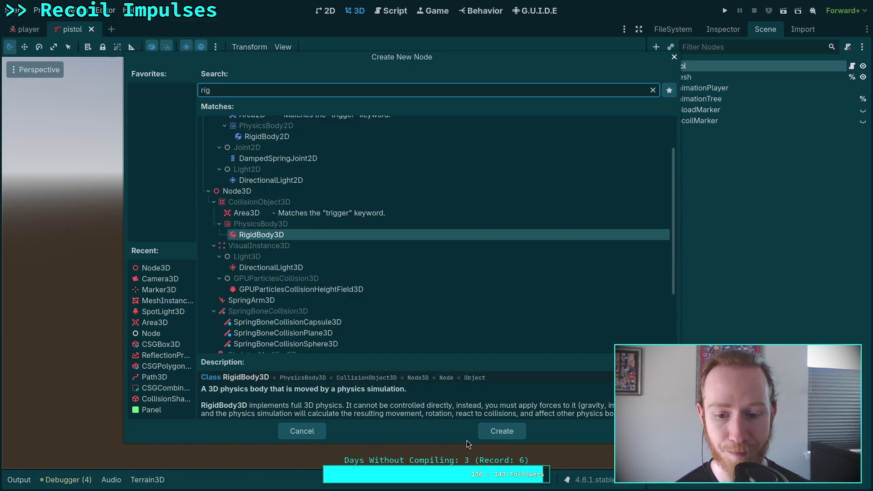
click(504, 425)
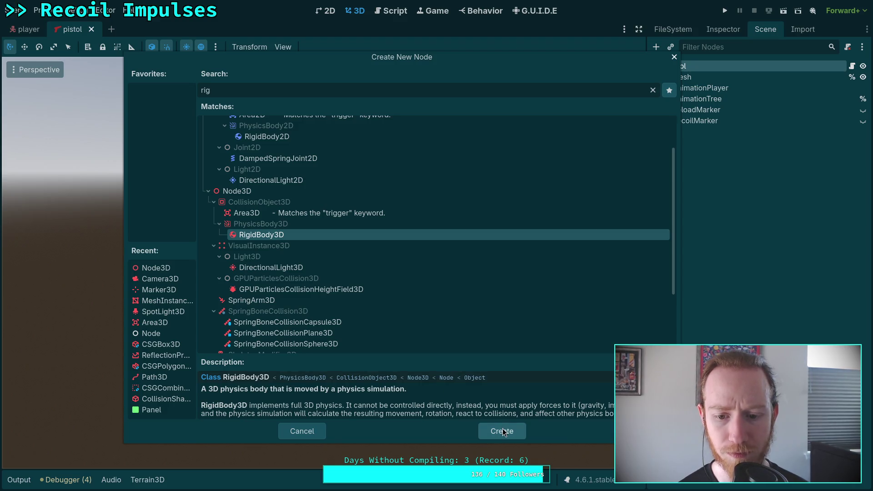
click(503, 431)
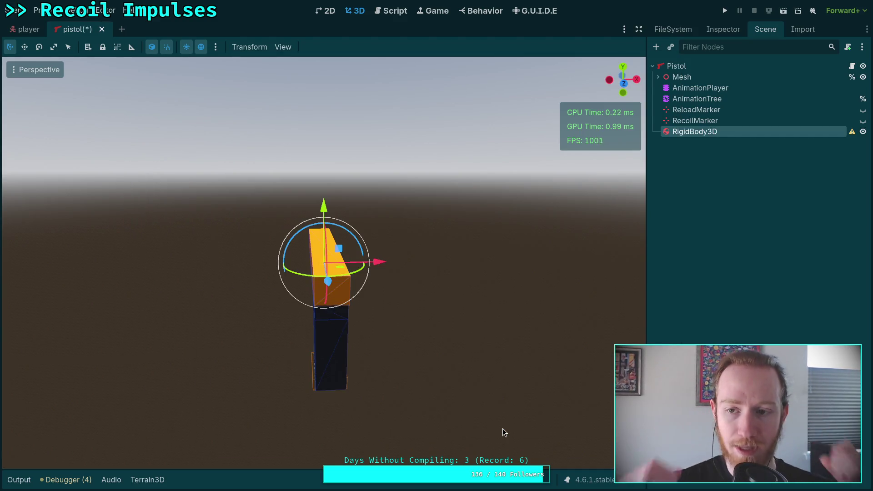
double_click(701, 131)
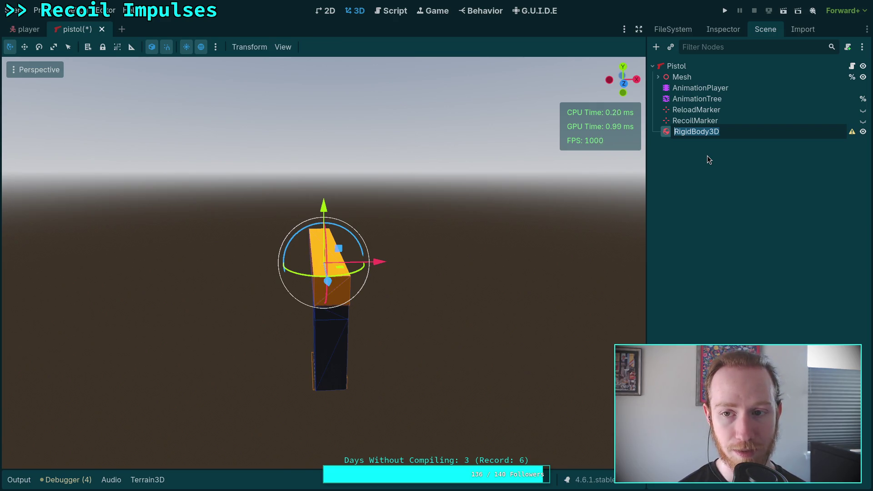
click(689, 139)
click(699, 133)
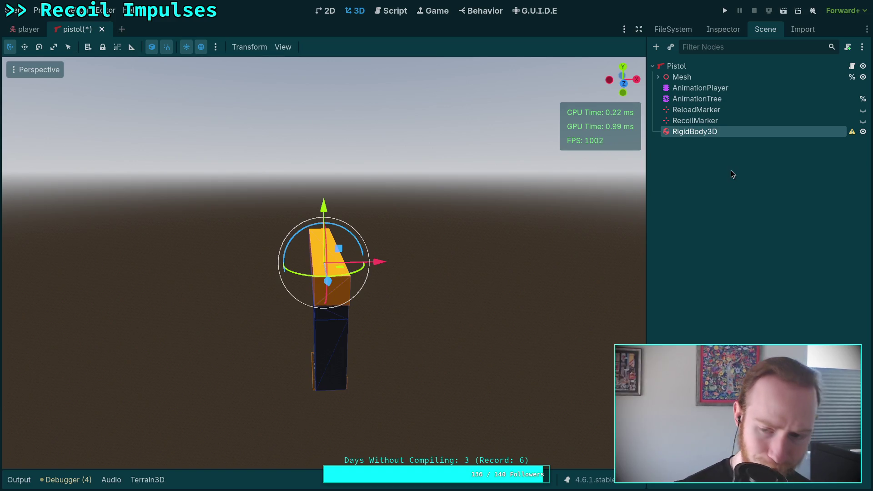
- Show the RigidBody3D in the Inspector and peek at its Linear and Axis Lock settings
click(723, 29)
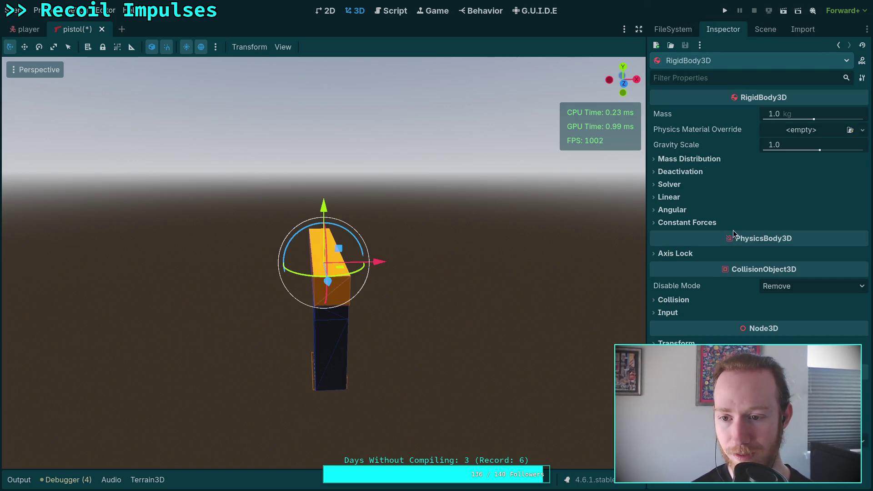
click(690, 196)
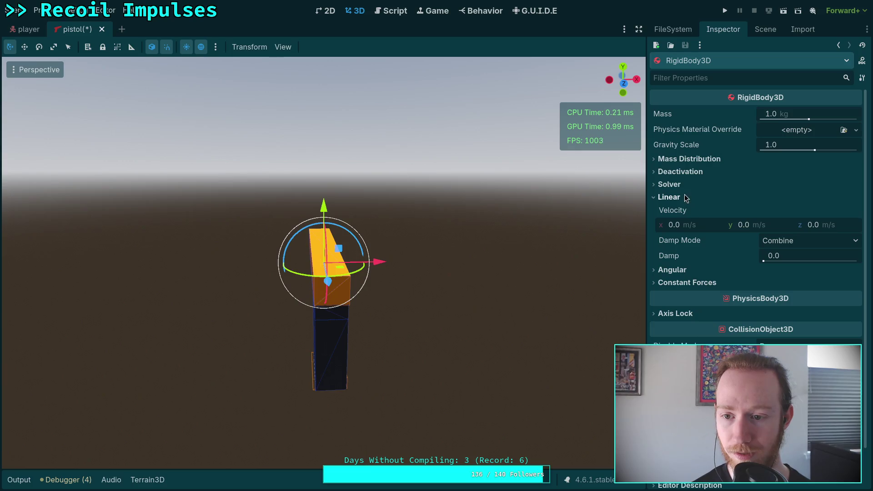
click(678, 199)
click(678, 254)
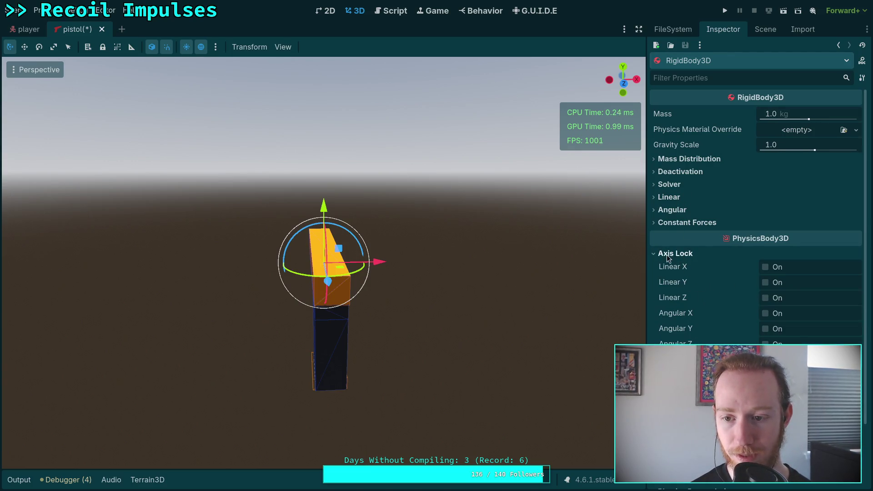
click(666, 254)
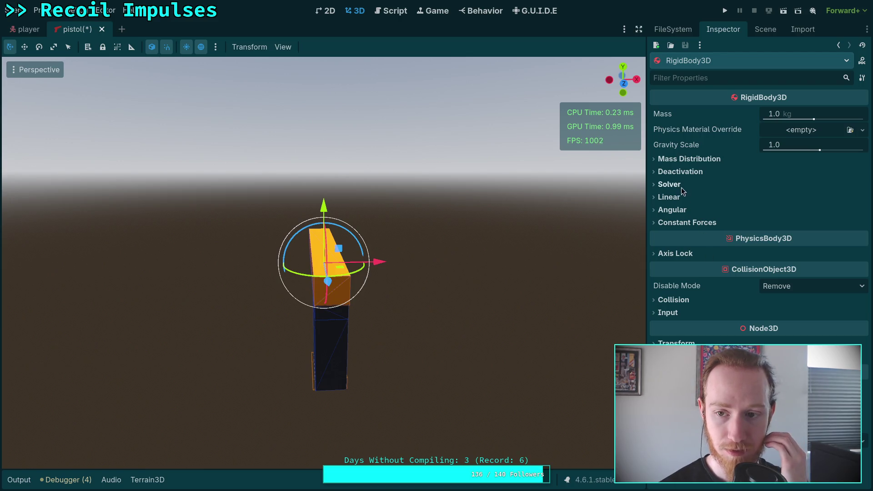
- Expand the Deactivation settings to review them, then switch to the git diff workspace
click(686, 173)
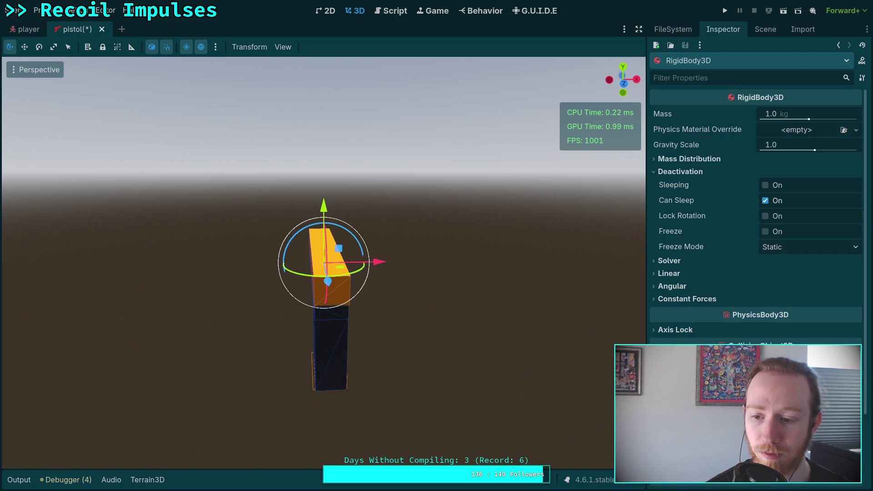
scroll(755, 204, down, 1)
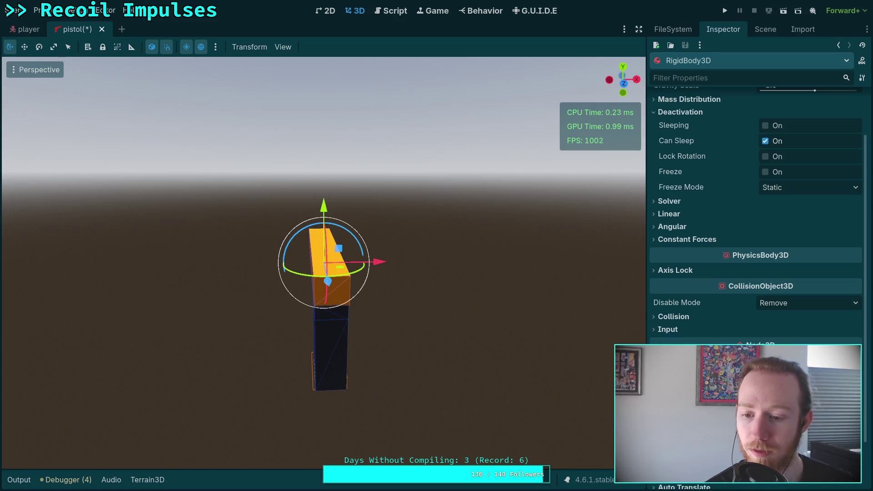
scroll(755, 204, up, 1)
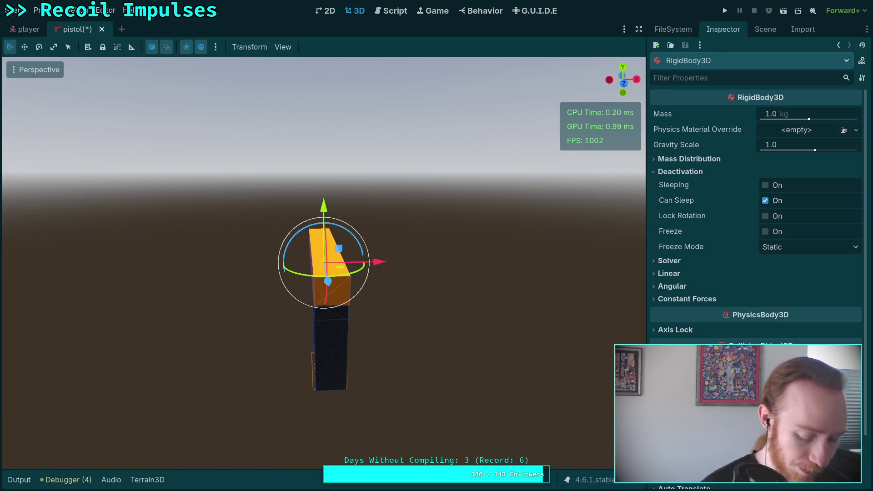
key(super+1)
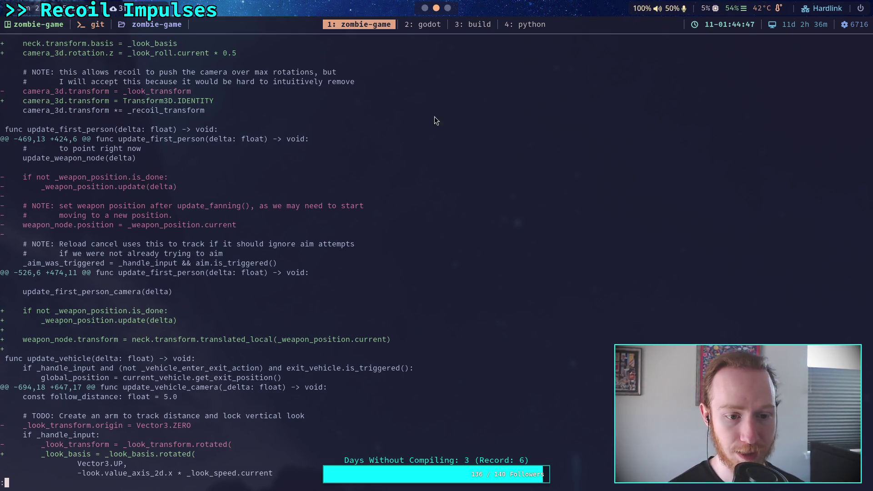
- Switch to the '2: godot' workspace showing Neovim on the Godot source
click(425, 27)
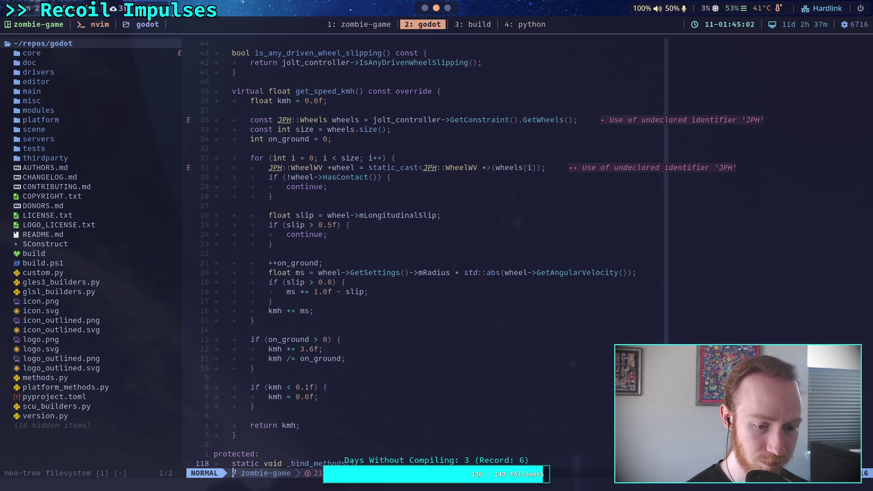
- Open rigid_body_3d.h via Telescope file search and scroll down to its impulse declarations
key(space)
text(sgrigid_body)
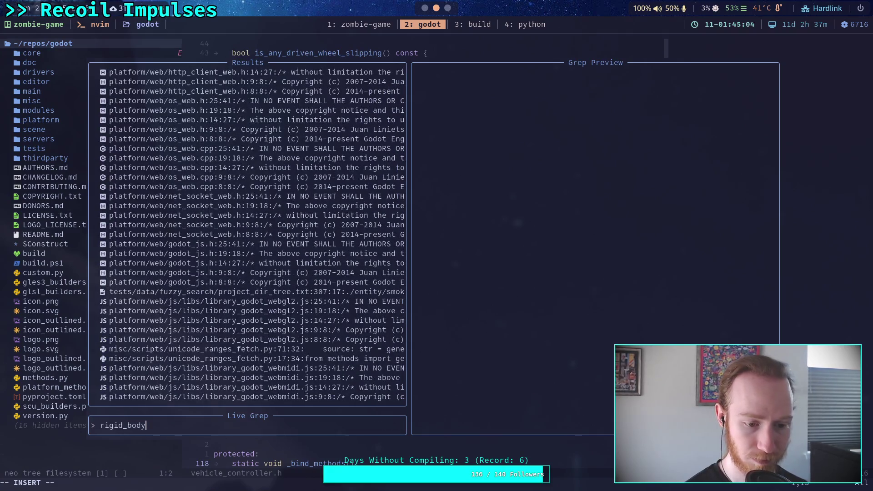
key(Escape)
key(space)
text(sf)
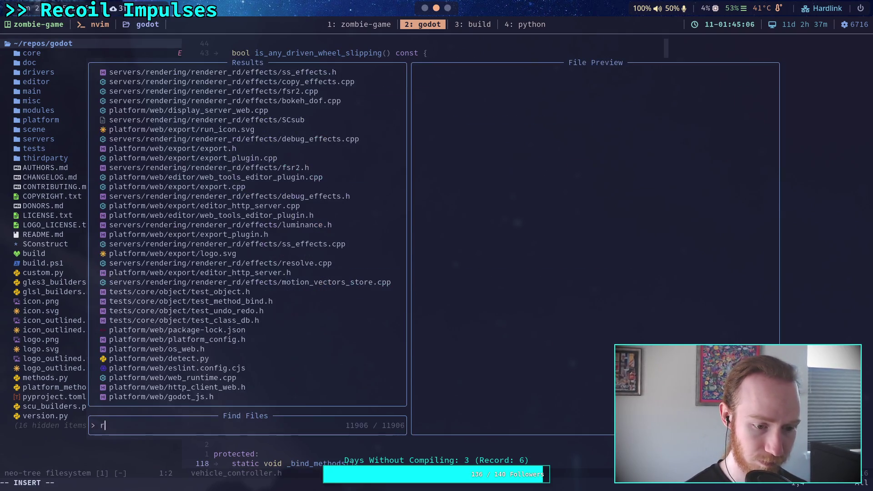
text(rigid_bodp)
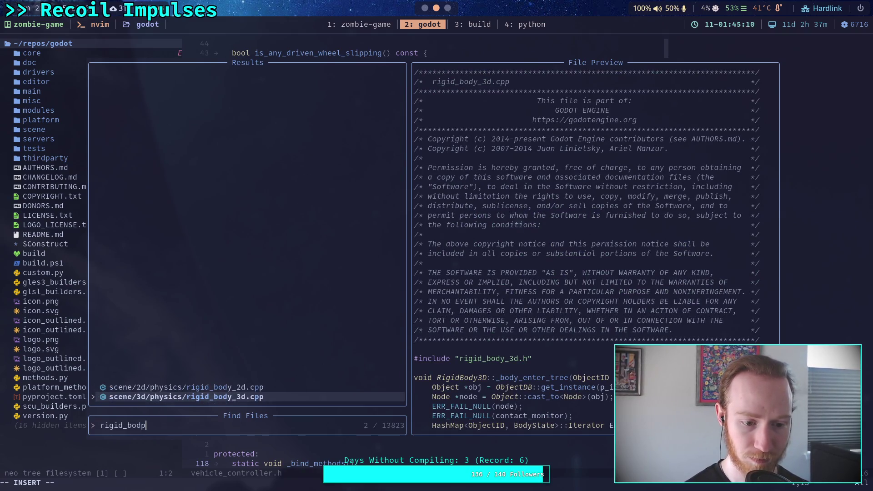
key(BackSpace)
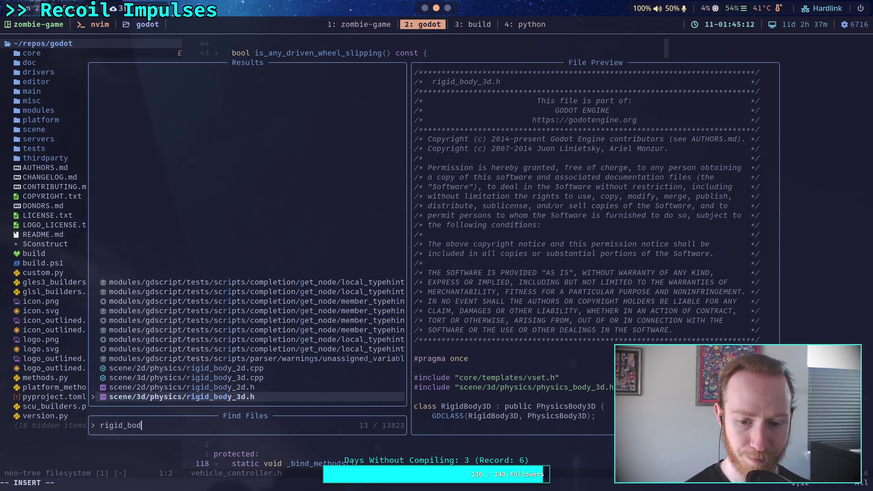
key(Return)
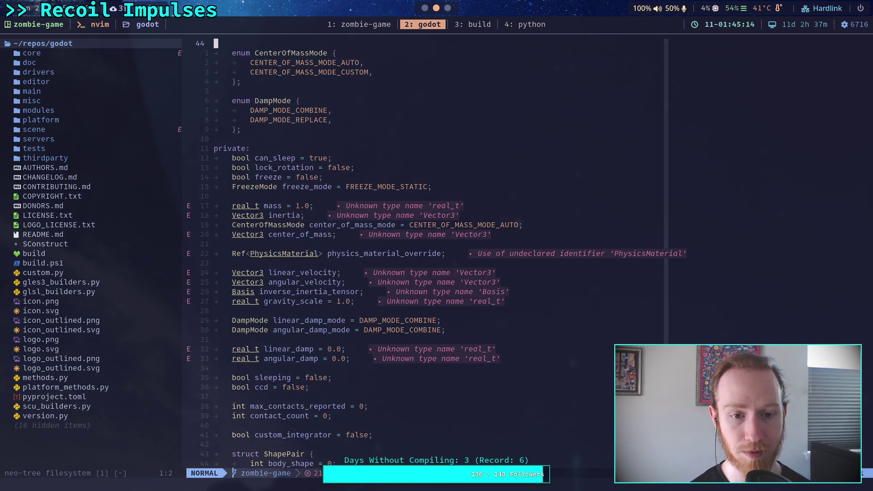
scroll(423, 255, down, 20)
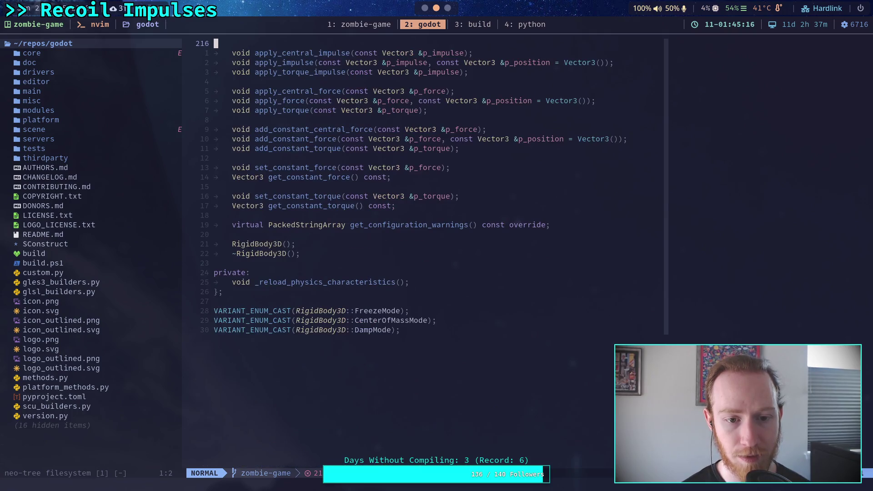
- Start a fresh Find Files search for 'rigid_body'
text(:)
key(Escape)
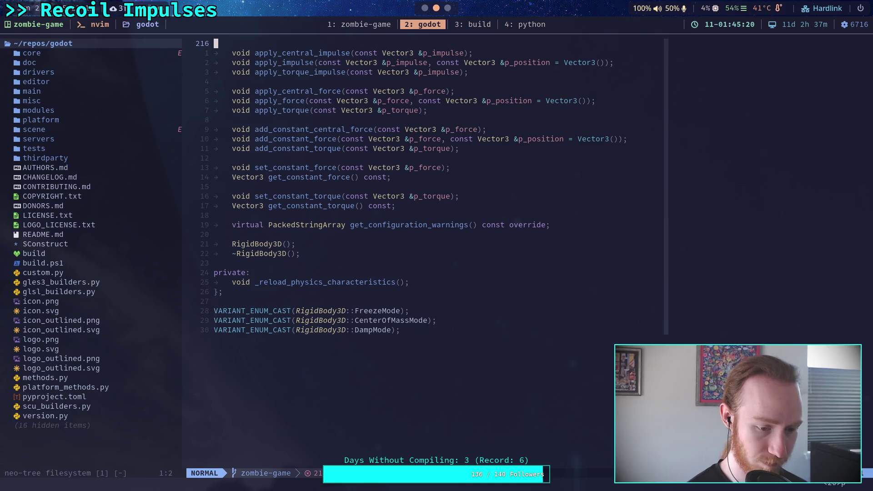
key(space)
key(f)
key(g)
key(Escape)
key(space)
key(f)
key(f)
text(rigi)
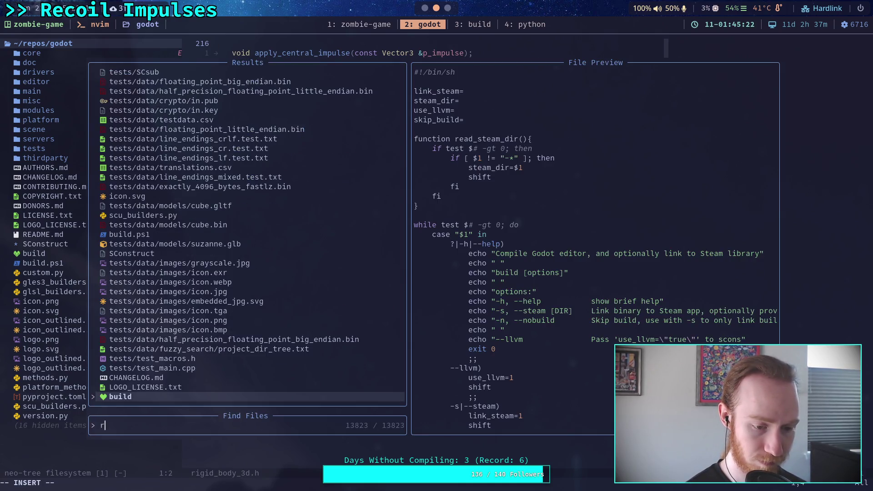
text(d_body)
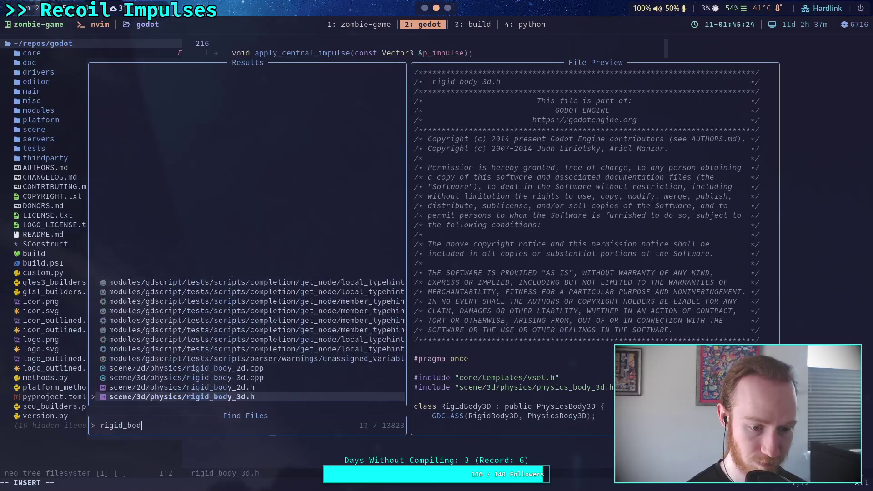
- Open rigid_body_3d.cpp and move down past the license header to the _body_inout function
key(Return)
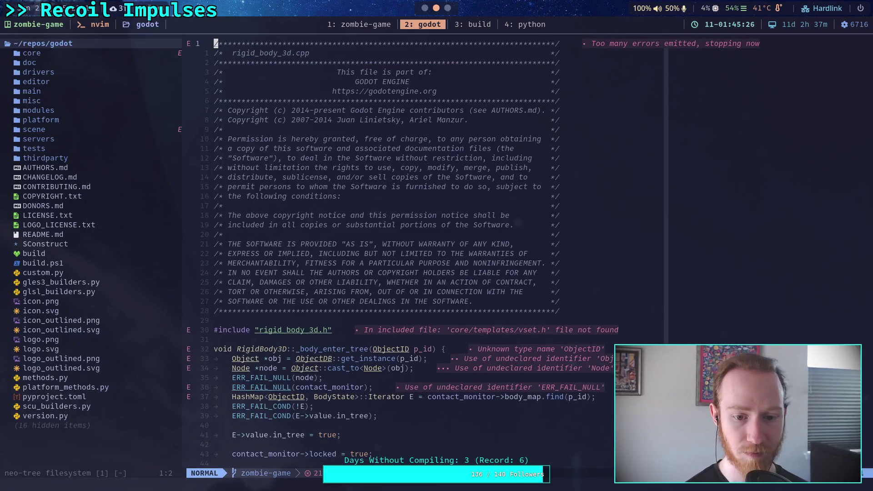
key(z)
key(b)
key(j)
key(j)
key(j)
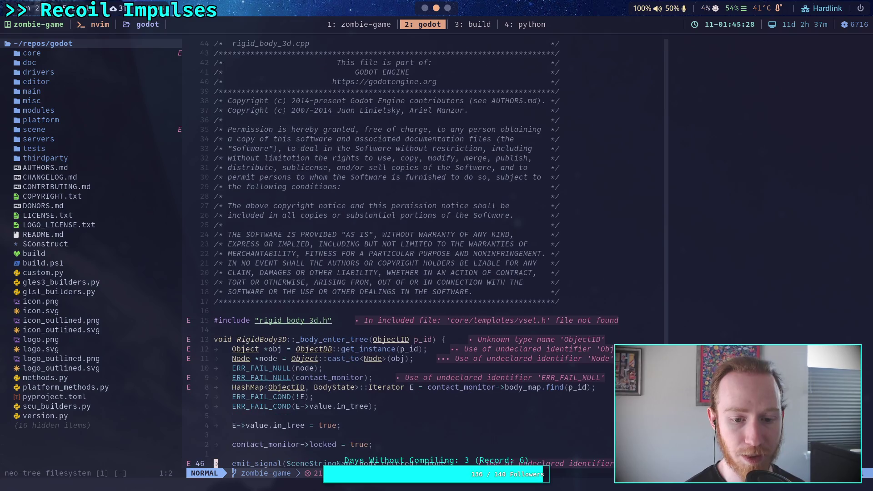
key(j)
key(j)
key(j)
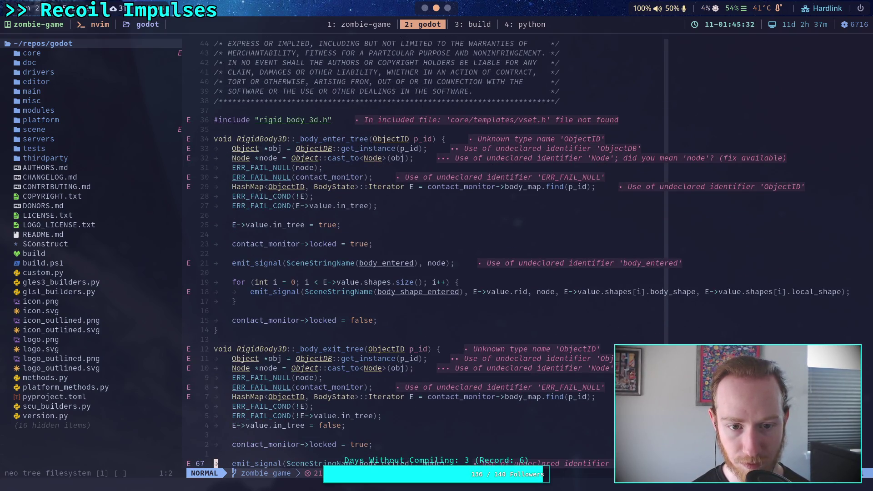
key(j)
key(j)
key(j)
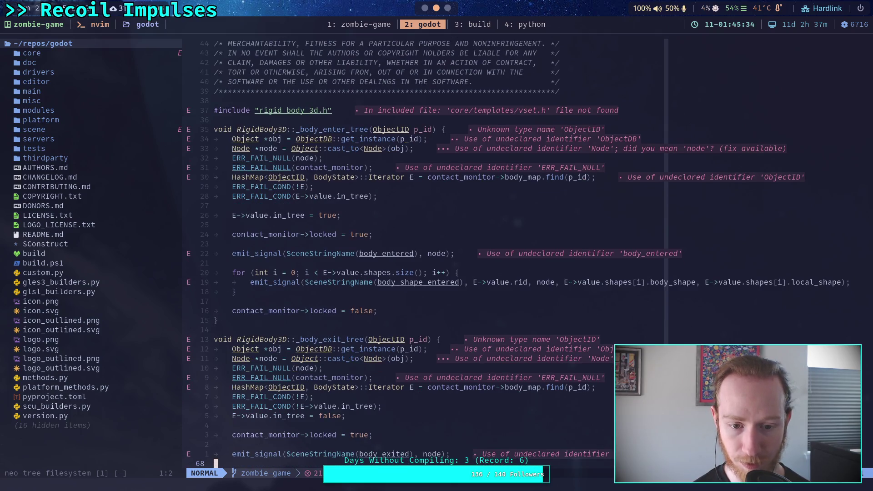
key(j)
key(j)
key(j)
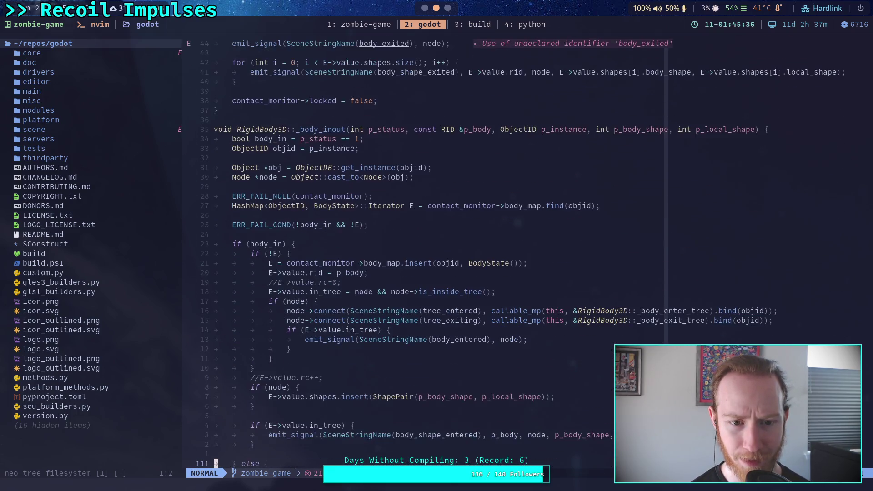
key(ctrl+b)
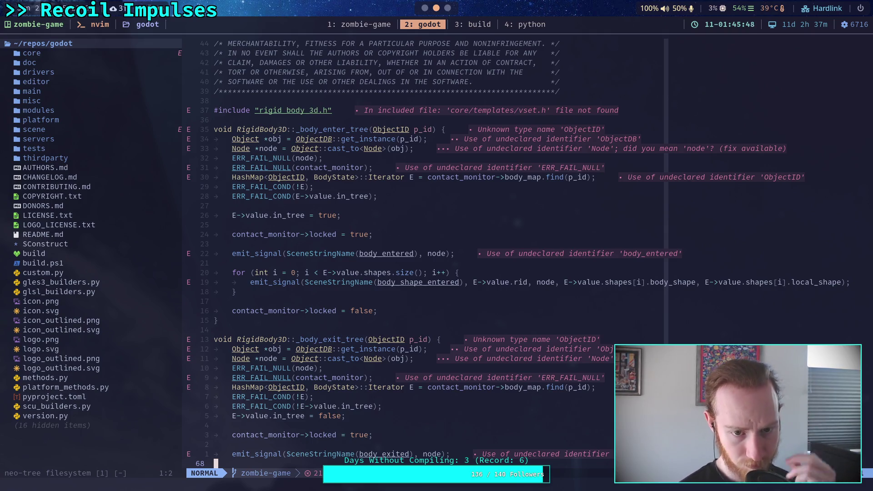
- Page through the body exit, shape removal and state change code, then jump to the file's end
key(ctrl+f)
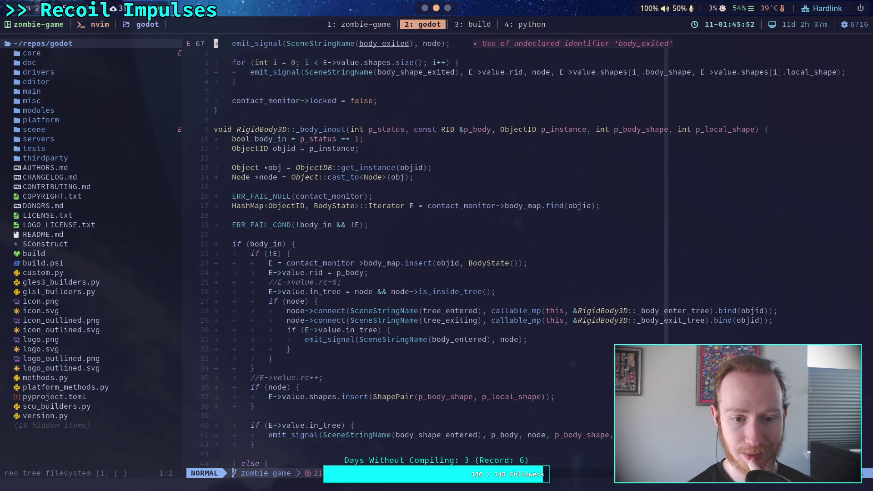
key(ctrl+f)
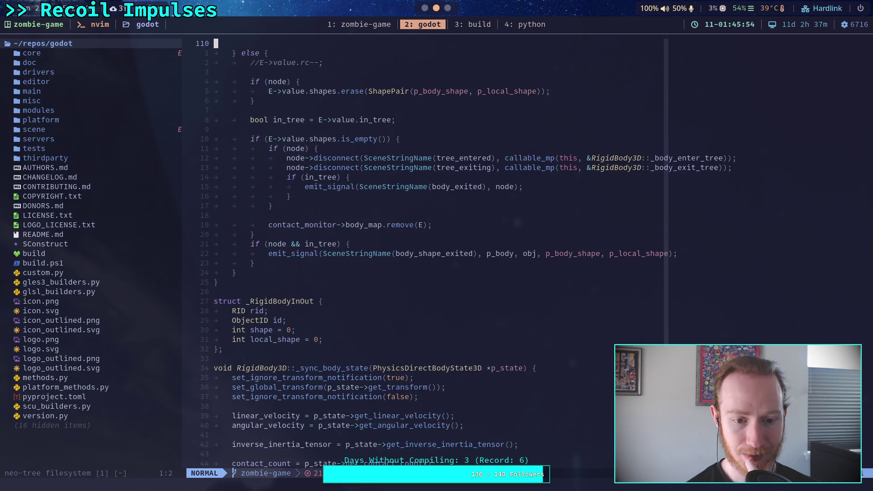
key(ctrl+f)
key(ctrl+b)
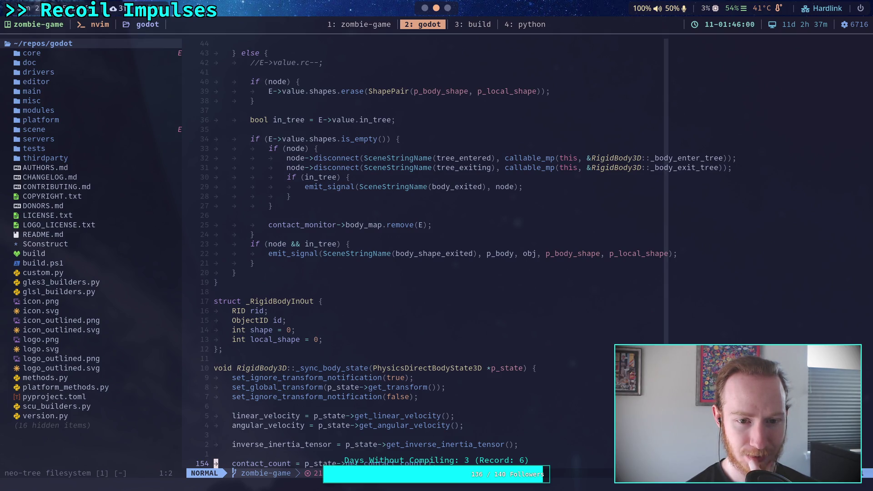
key(ctrl+b)
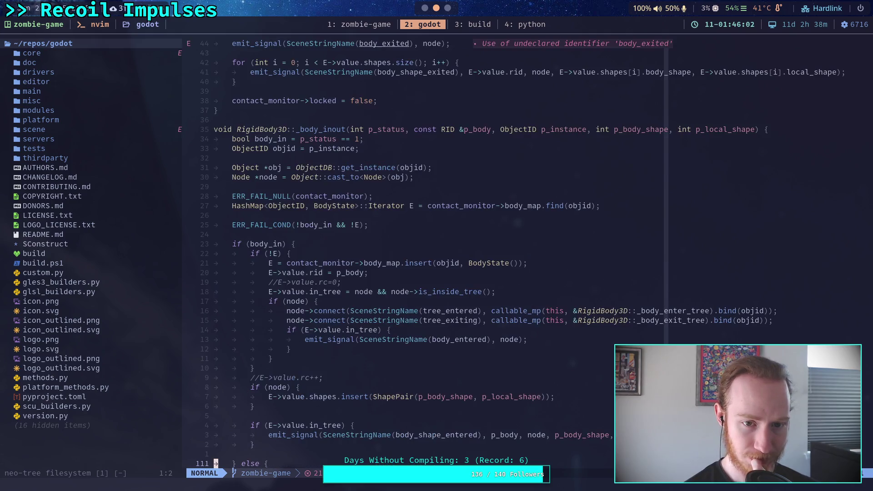
key(ctrl+f)
key(ctrl+f)
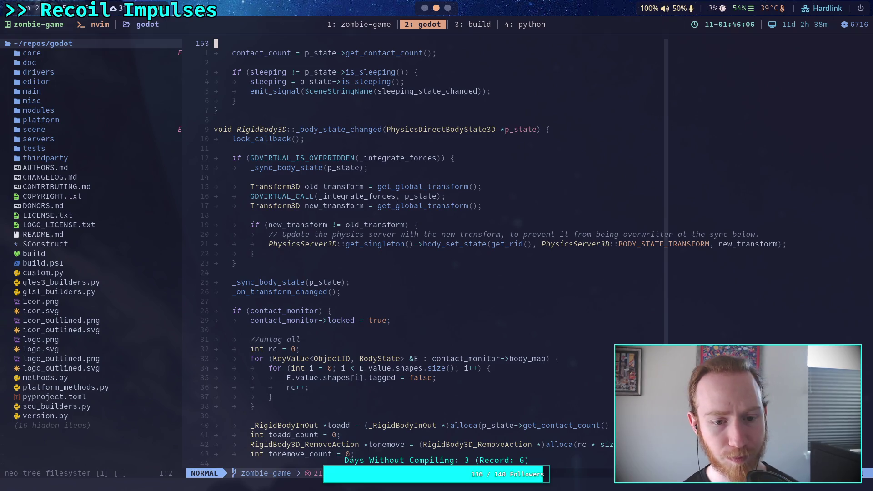
key(ctrl+f)
key(ctrl+f)
key(ctrl+f)
key(shift+g)
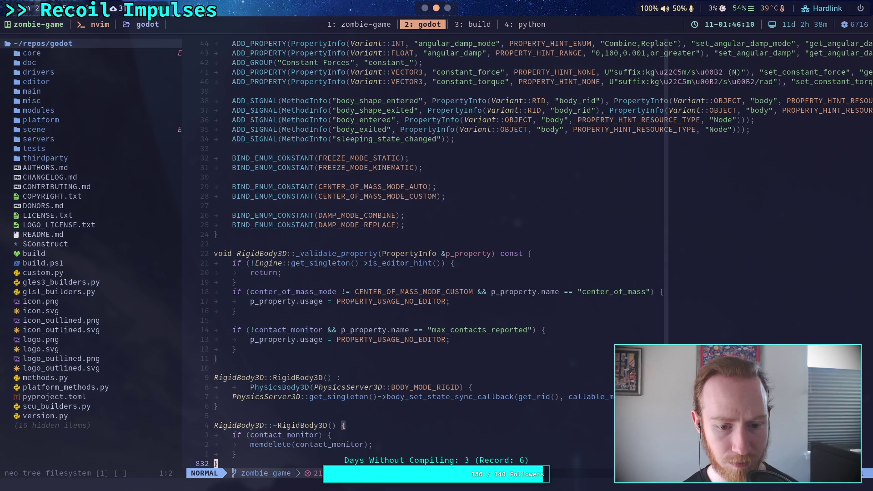
- Scroll back up rigid_body_3d.cpp to the apply_impulse and apply_force implementations
key(k)
key(k)
key(k)
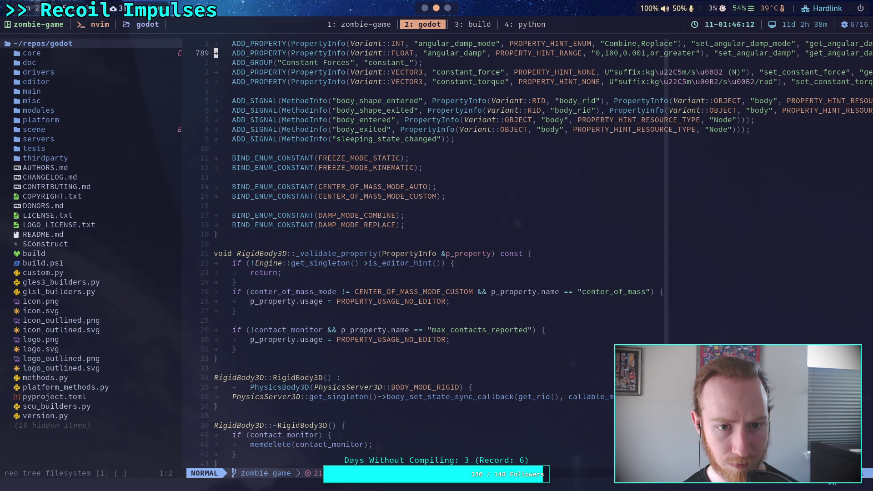
scroll(527, 250, up, 20)
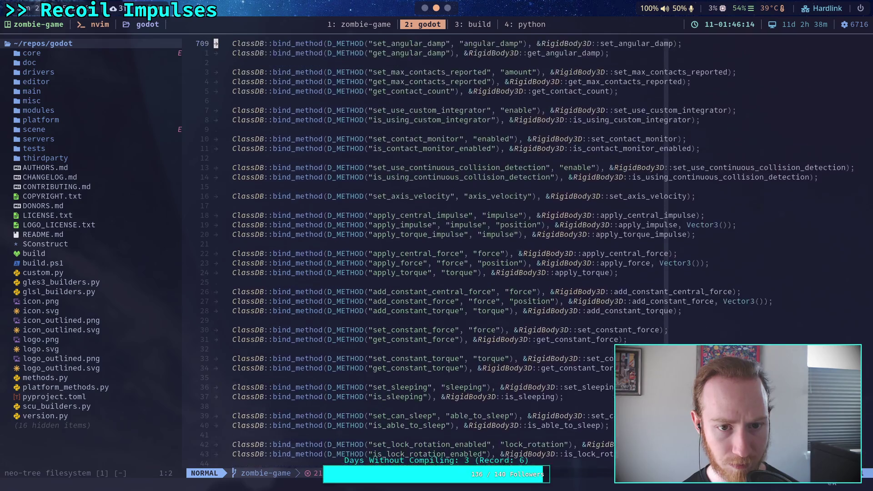
scroll(528, 250, up, 14)
scroll(527, 251, down, 20)
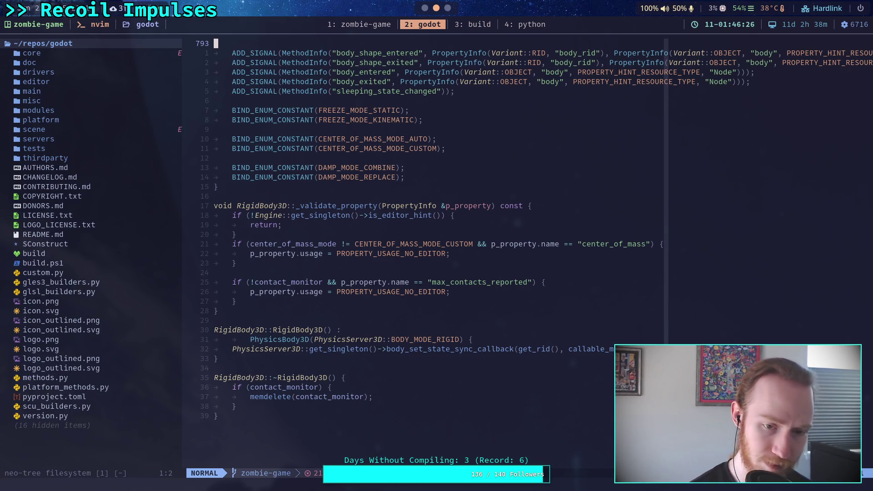
scroll(423, 245, up, 20)
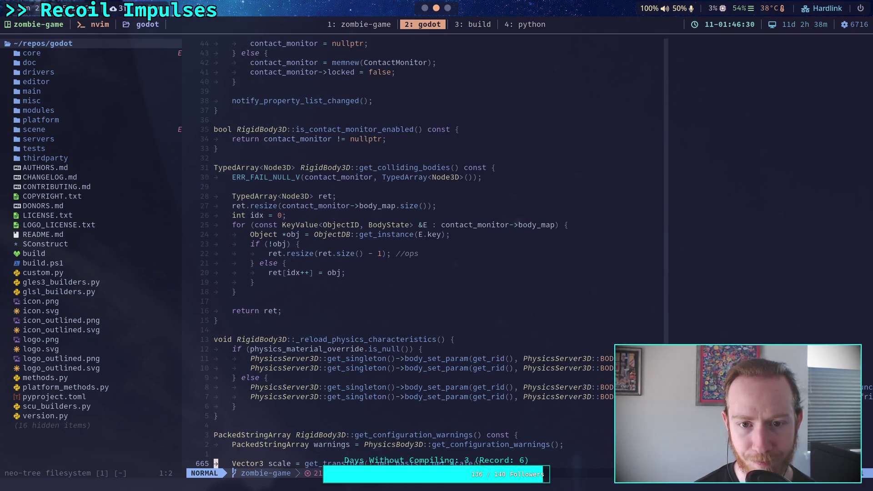
key(ctrl+b)
key(ctrl+b)
key(ctrl+f)
key(ctrl+b)
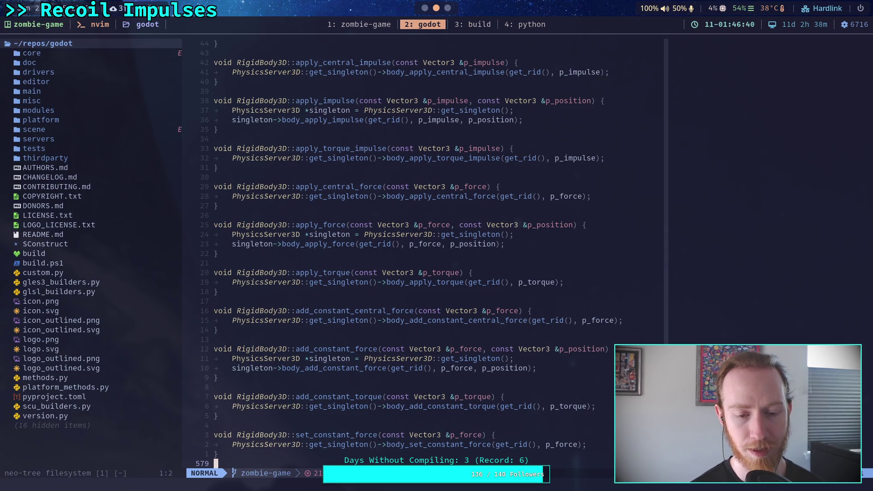
- Page up past the sleep, velocity, damping, center-of-mass and mass setters to _apply_body_mode
key(ctrl+b)
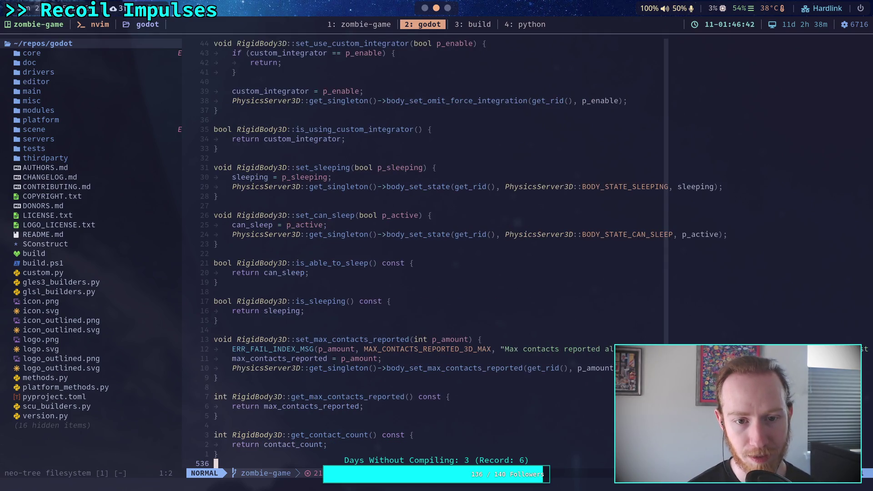
key(ctrl+b)
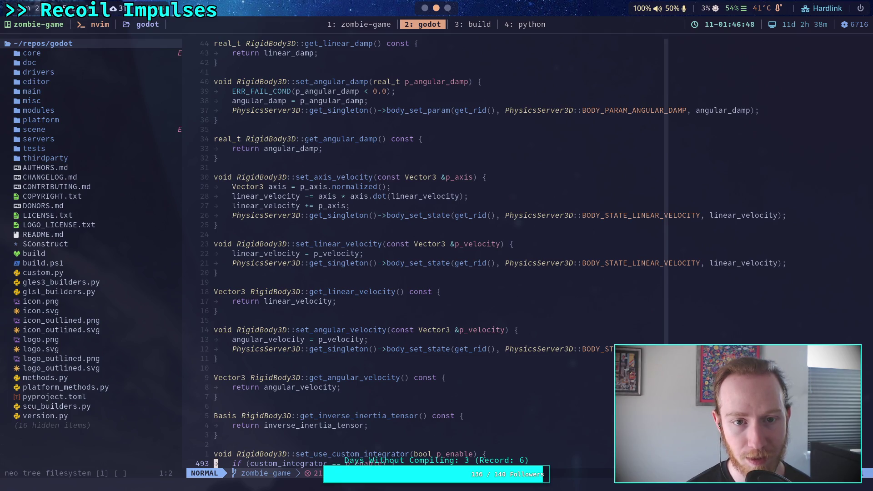
key(ctrl+b)
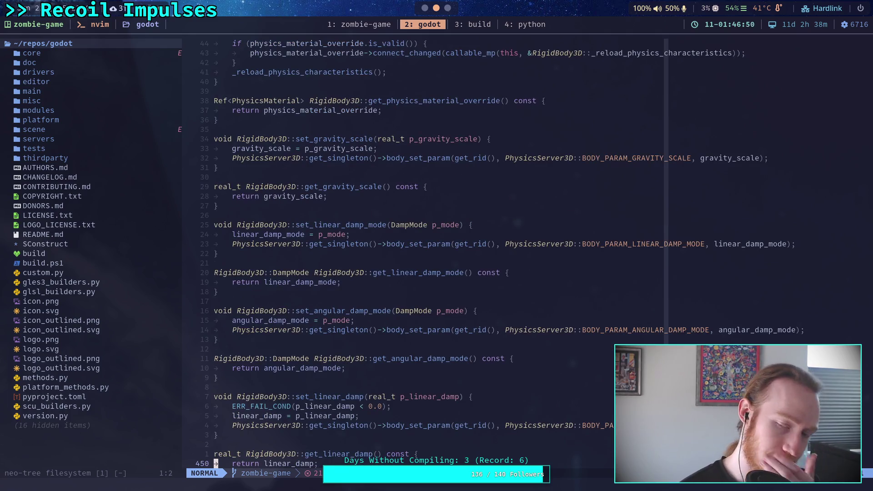
key(ctrl+b)
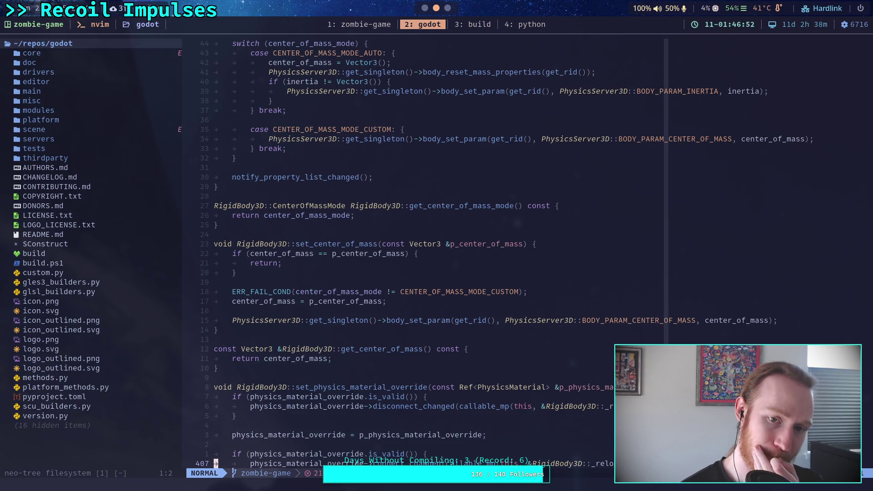
key(ctrl+b)
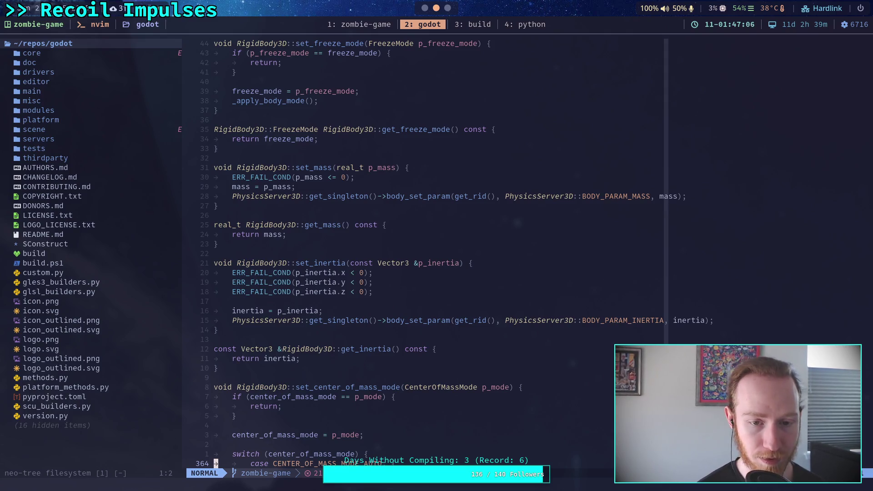
- Jump up 43 lines twice toward the notification handler, then put _apply_body_mode at the screen top
key(4)
key(3)
key(k)
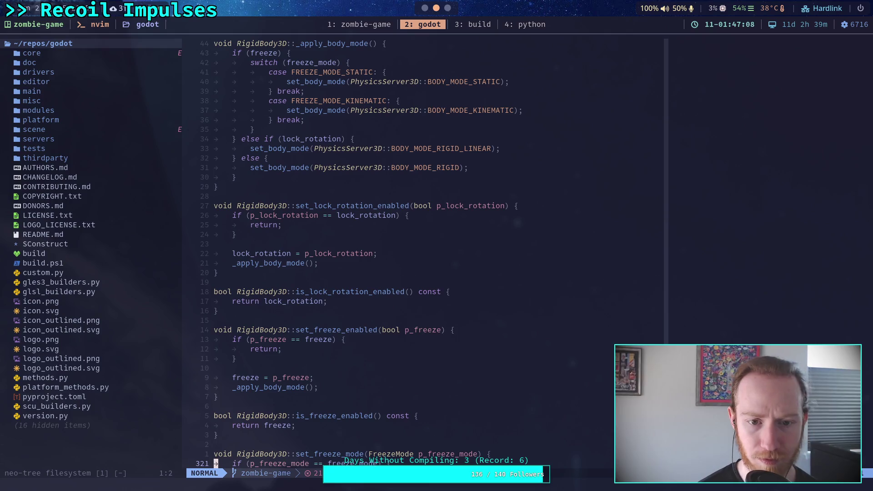
key(4)
key(3)
key(k)
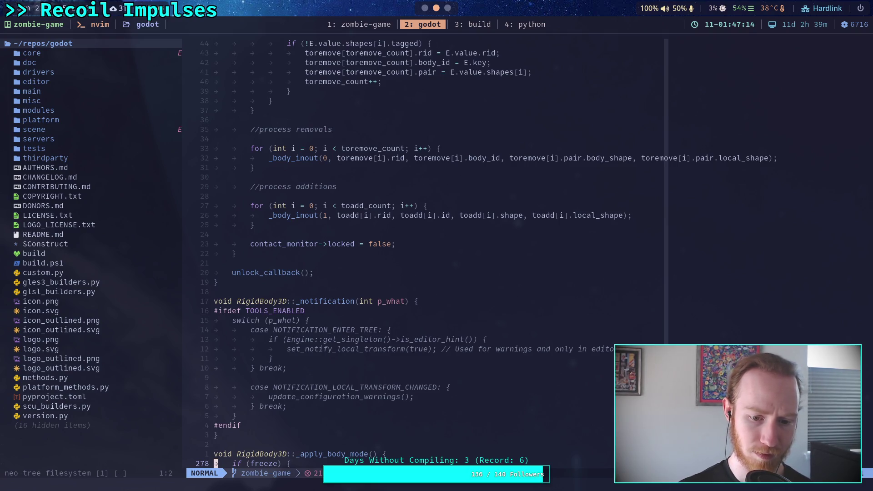
key(k)
key(z)
key(t)
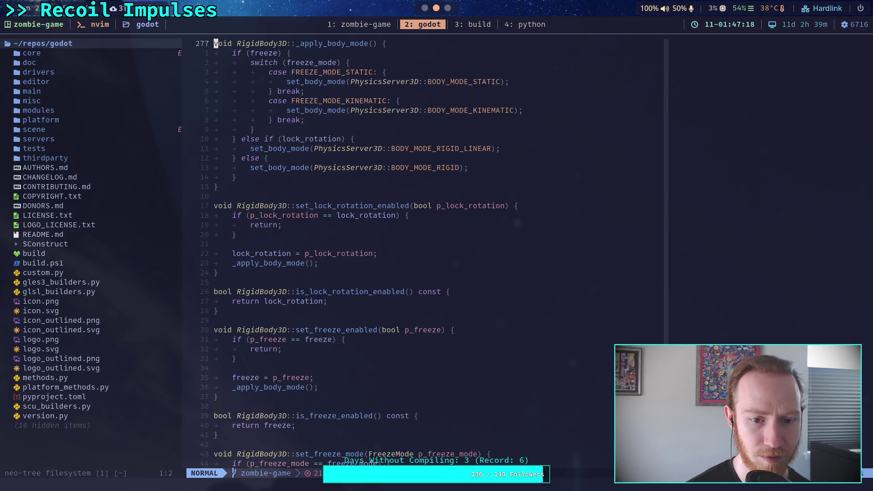
- Look over the contact processing loops, then go back to the _body_inout enter and exit handlers
scroll(458, 377, up, 20)
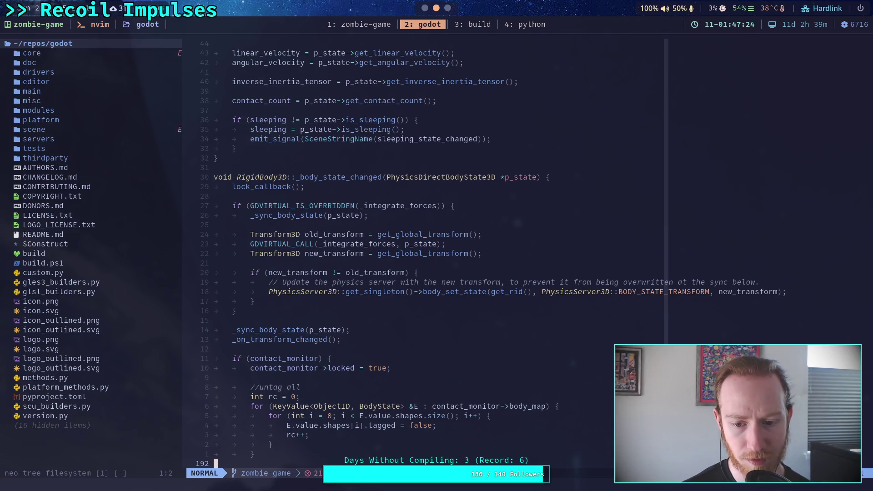
scroll(564, 422, down, 14)
key(ctrl+f)
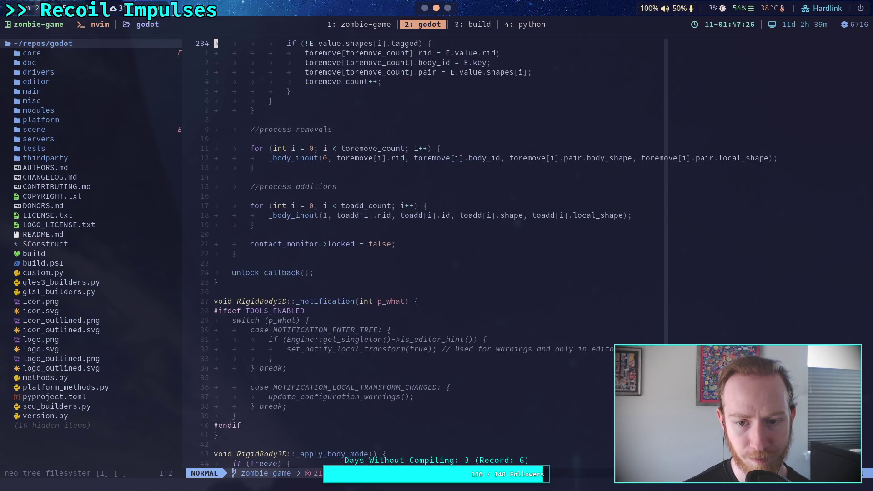
scroll(458, 255, up, 20)
key(ctrl+b)
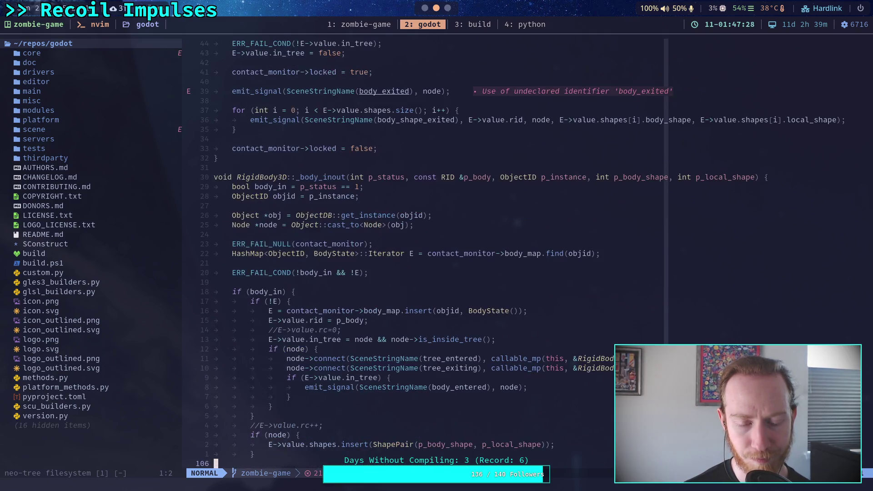
key(ctrl+b)
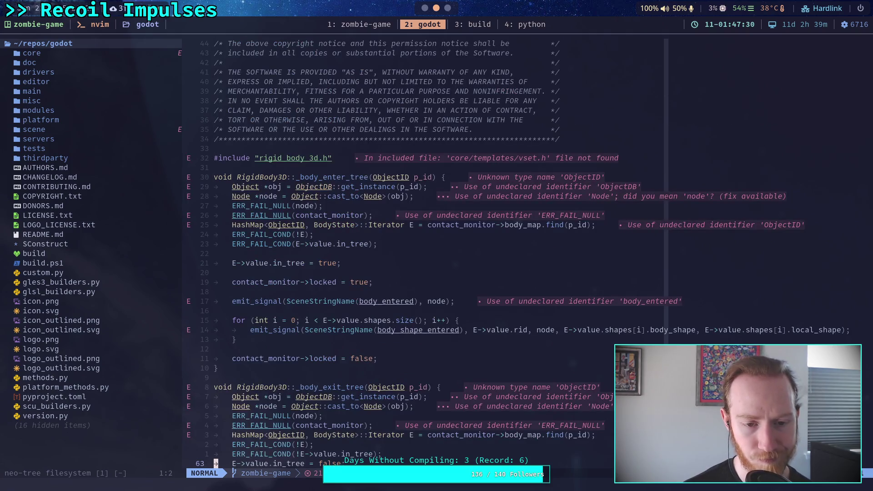
- Page forward past the license header and shape removal code to the freeze-mode, mass and inertia setters
key(ctrl+f)
key(ctrl+f)
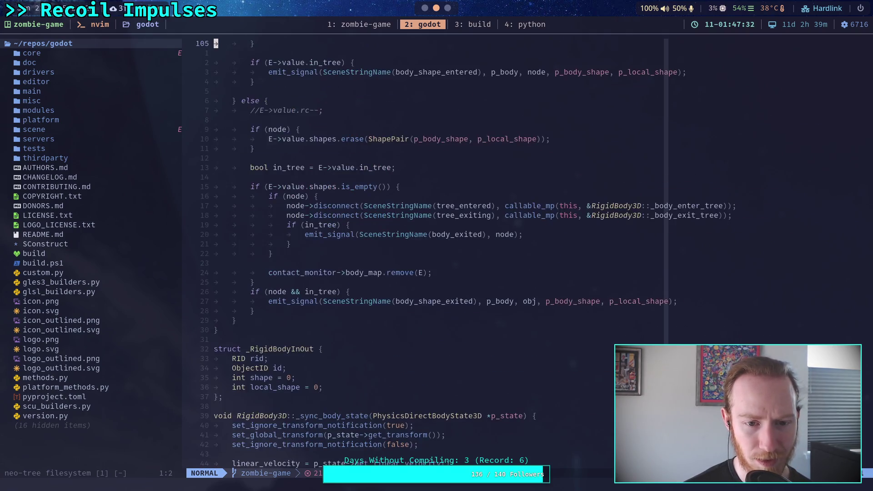
key(ctrl+f)
key(ctrl+f)
key(ctrl+f)
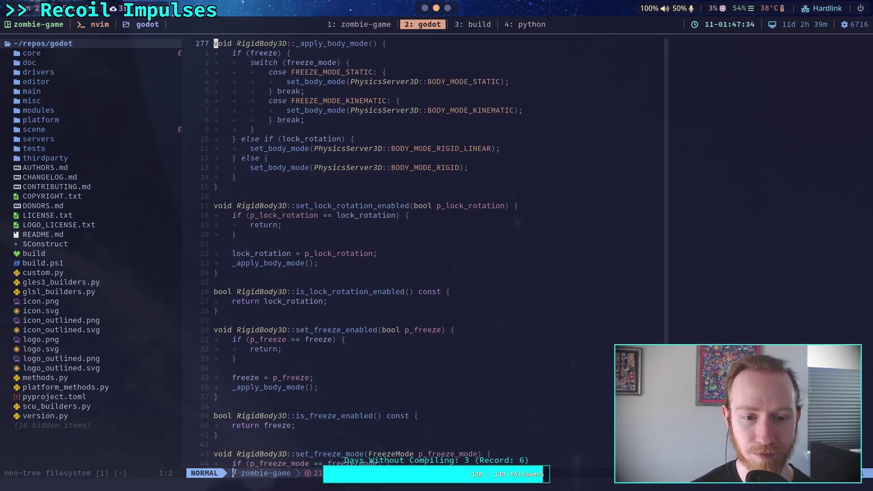
key(ctrl+f)
key(ctrl+b)
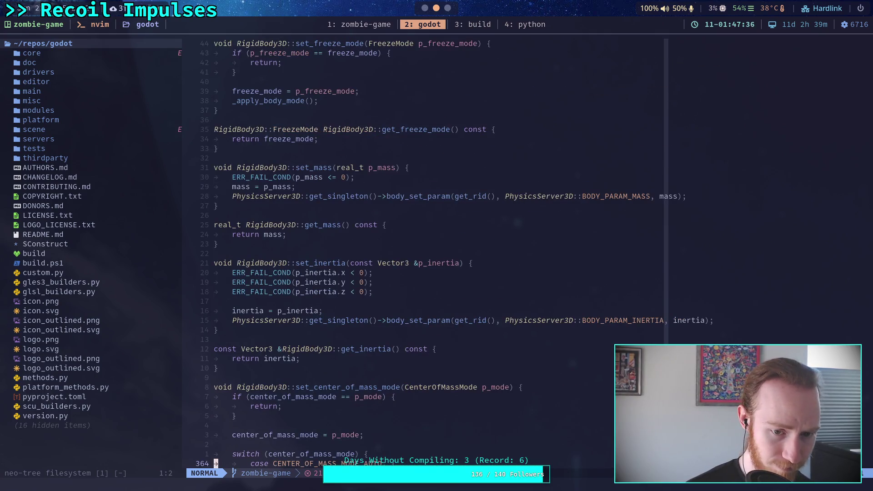
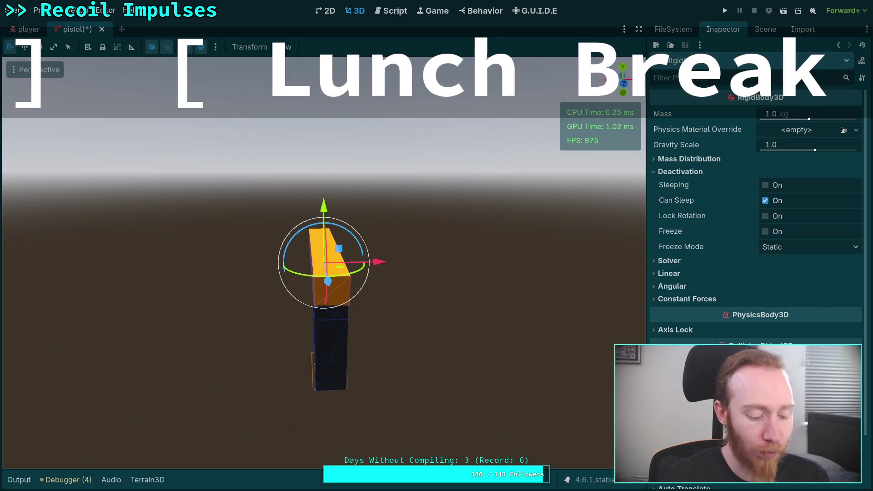
- Open Wikipedia's Recoil article in the browser and scroll to its Angular momentum section
key(super+2)
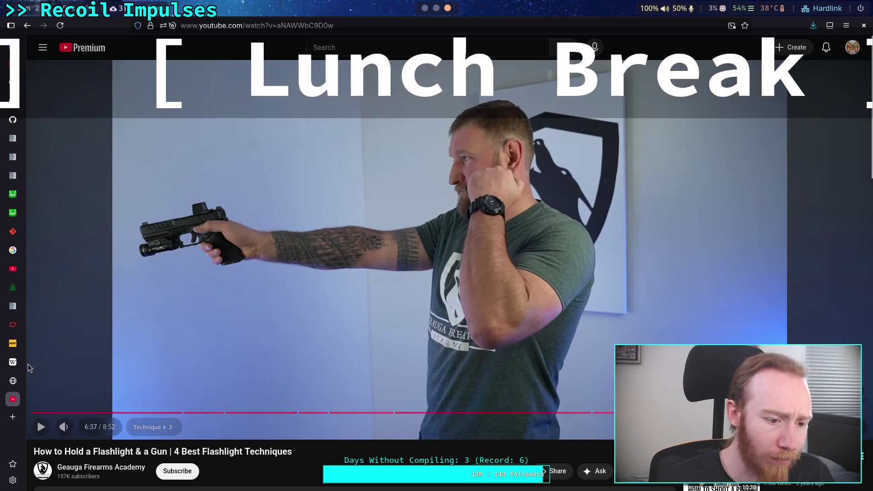
click(20, 363)
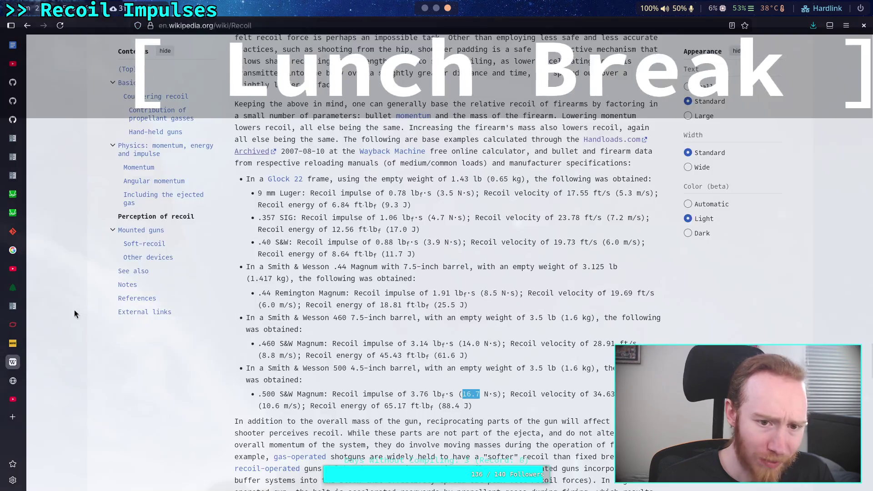
scroll(442, 173, up, 20)
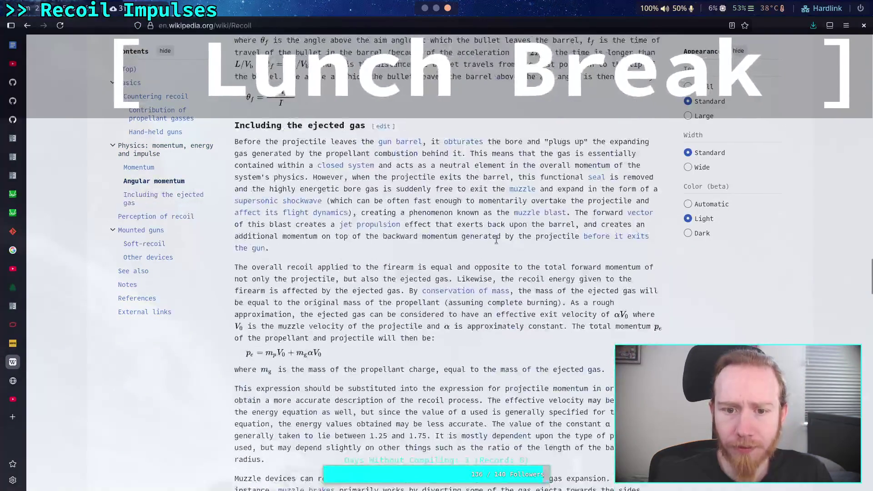
scroll(497, 246, up, 4)
scroll(496, 246, down, 4)
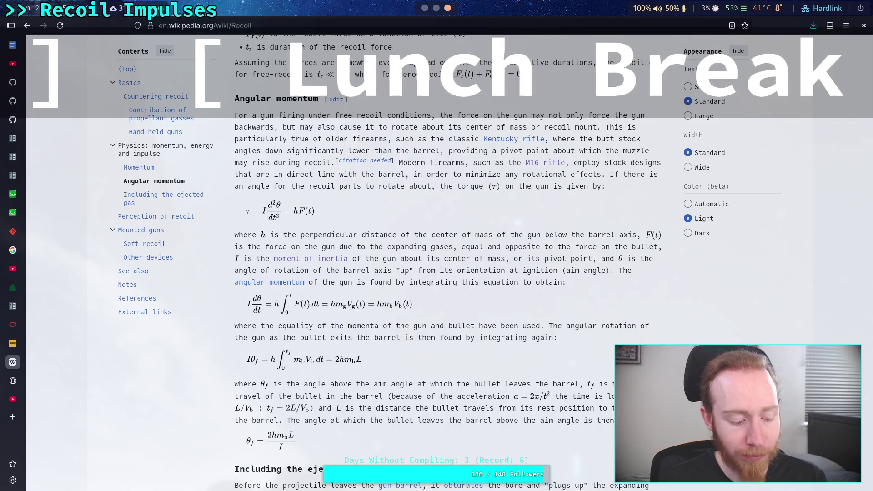
key(super+1)
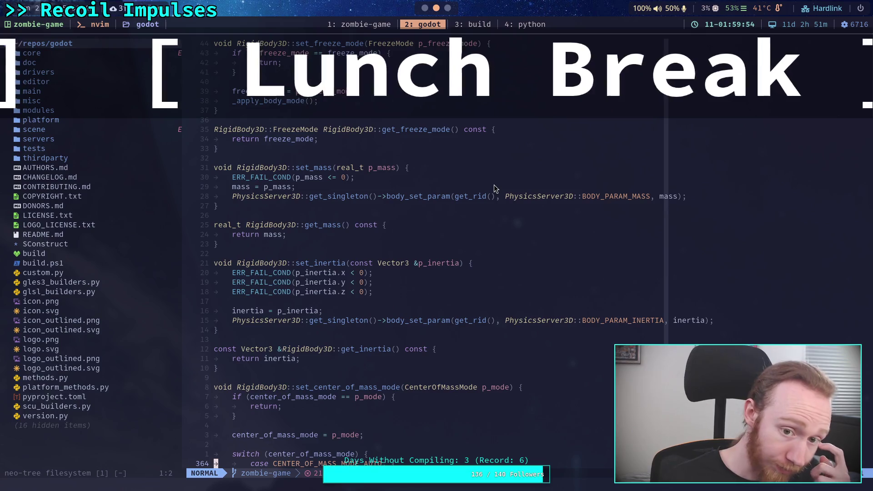
- Page down through rigid_body_3d.cpp to the impulse and force functions
key(z)
key(t)
key(k)
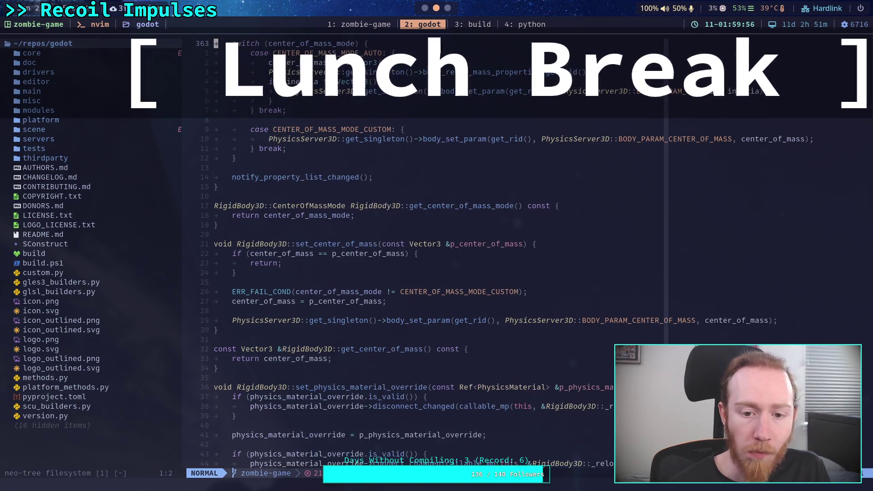
key(ctrl+f)
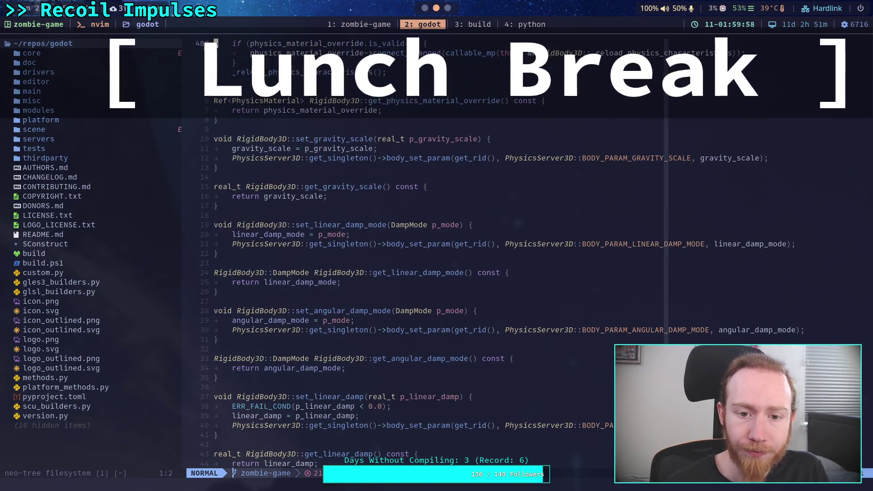
key(ctrl+f)
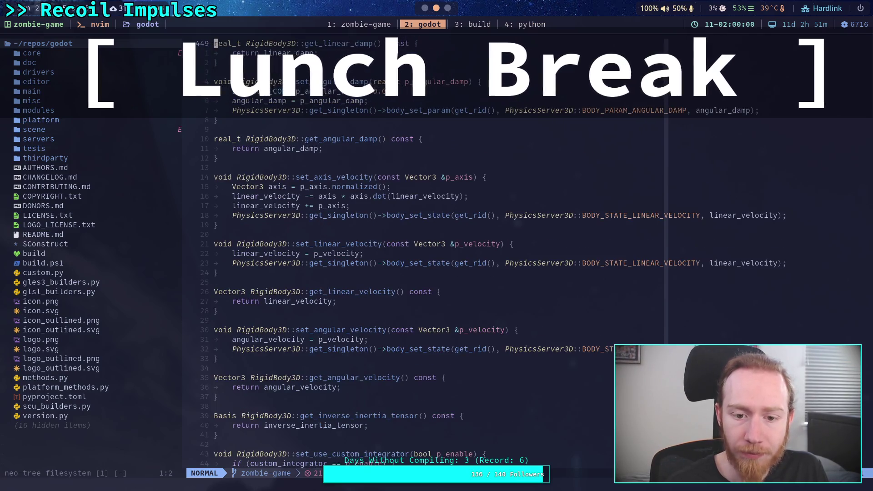
key(ctrl+f)
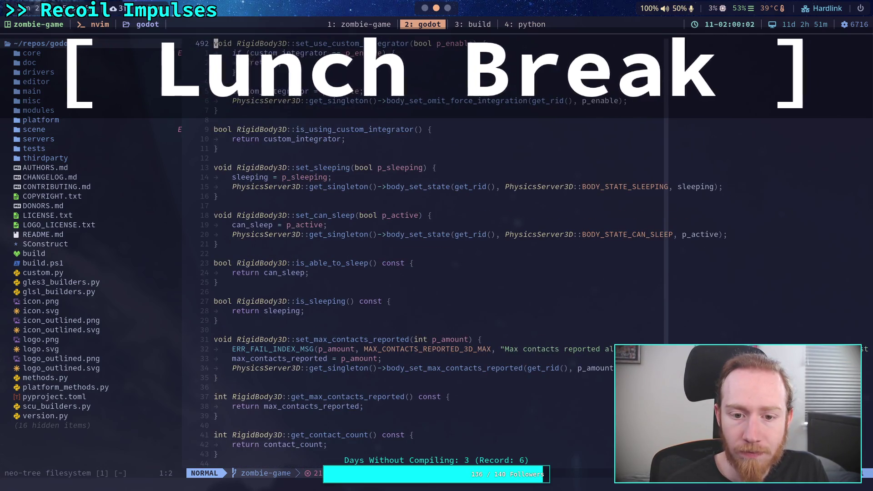
key(ctrl+f)
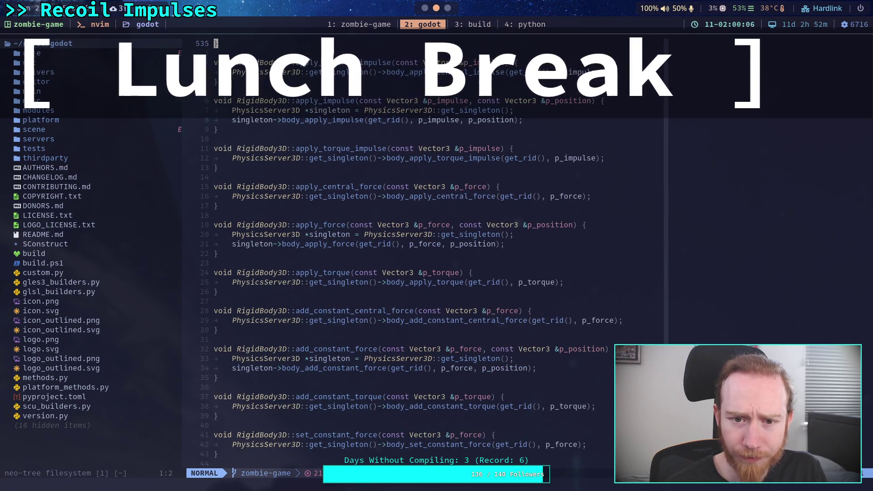
- Undo the stray conflict-marker line and start a project-wide live grep for body_apply
key(k)
key(j)
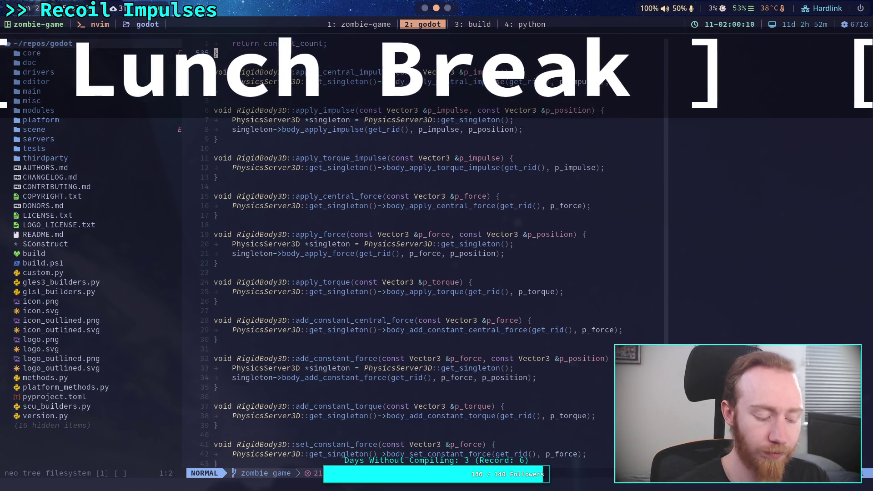
key(u)
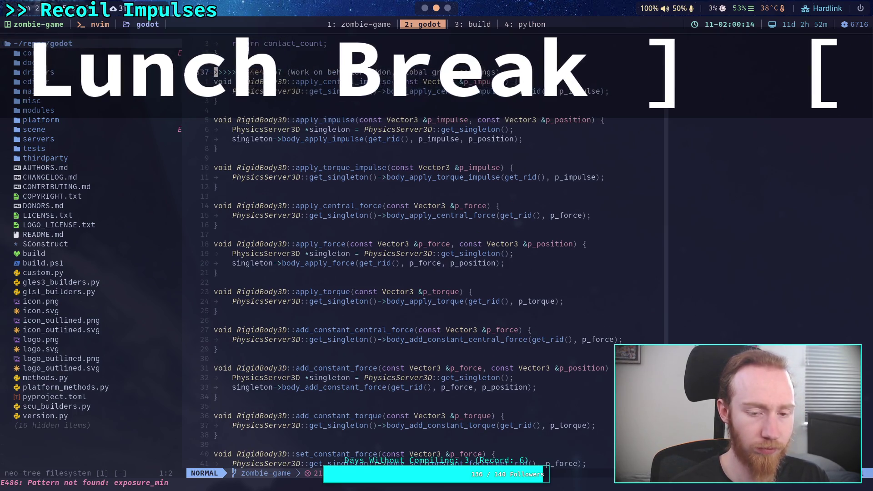
key(u)
key(space)
text(fg)
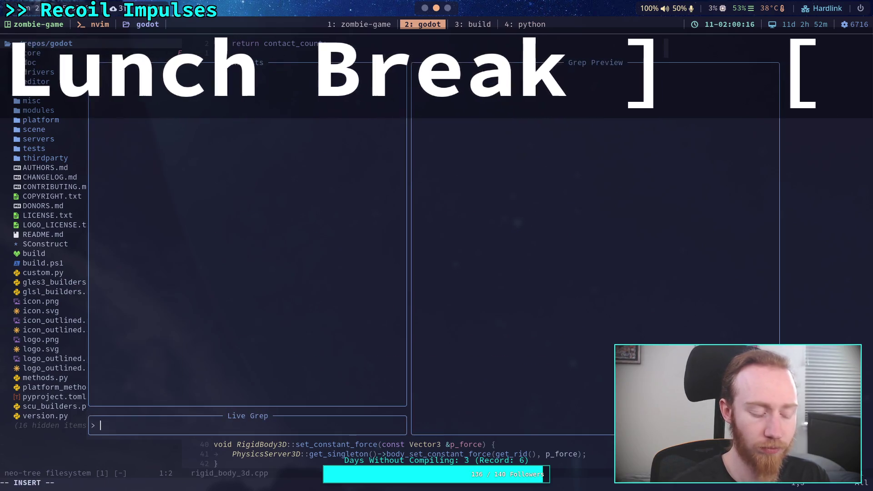
text(body)
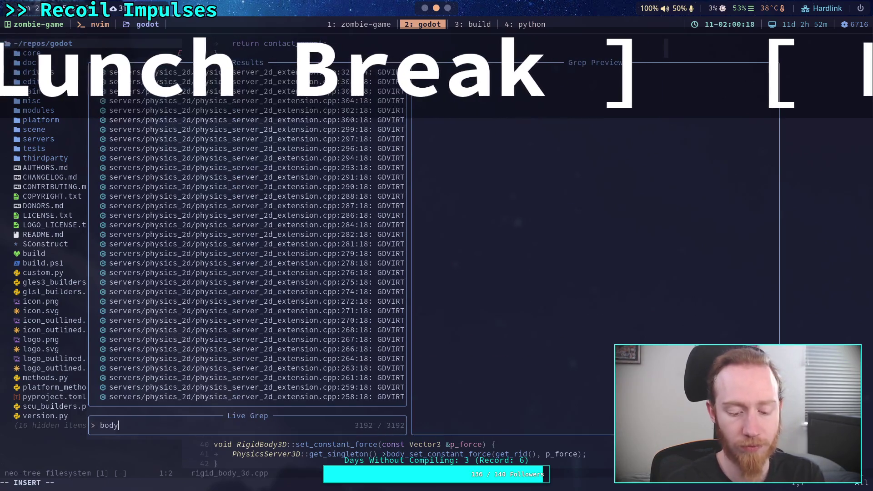
text(_applf)
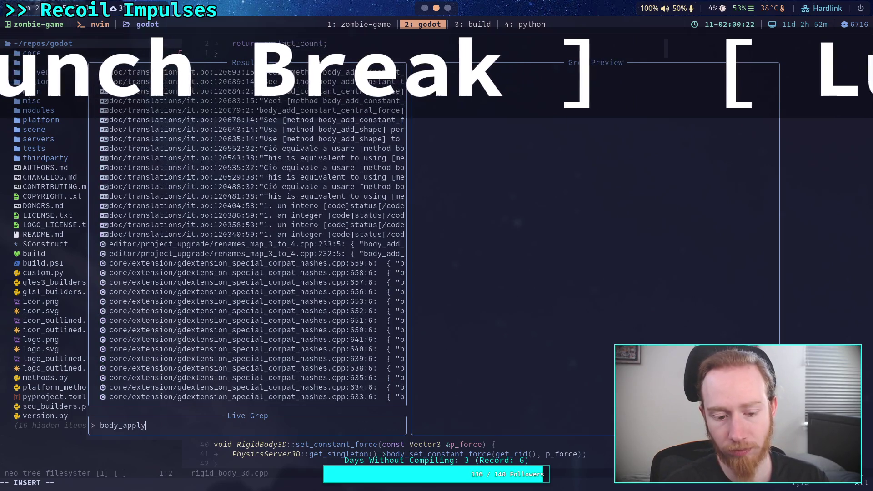
- Redo the search as body_apply_impulse and preview its 78 matches, ending at Jolt's implementation
key(BackSpace)
text(e)
text(u)
text(l)
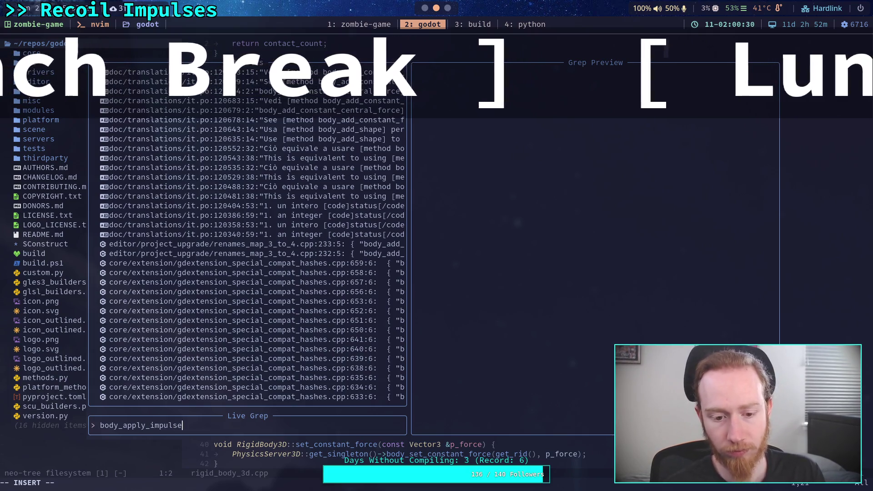
key(Escape)
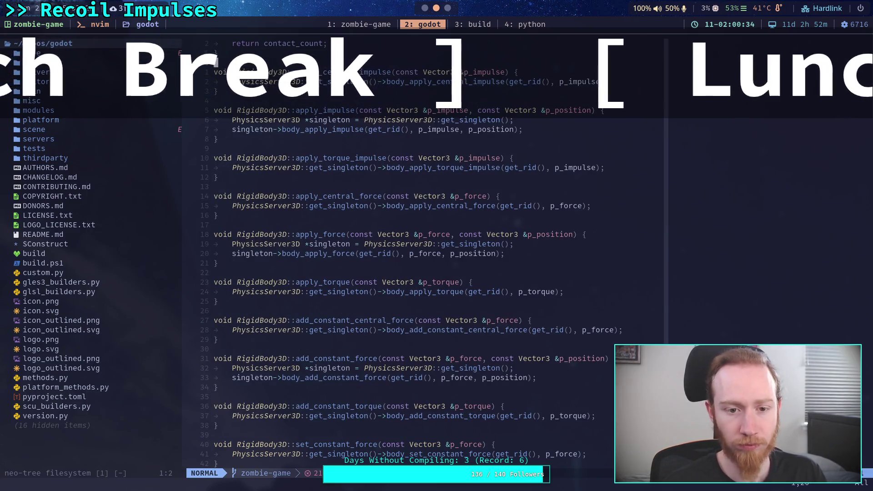
key(space)
text(sg)
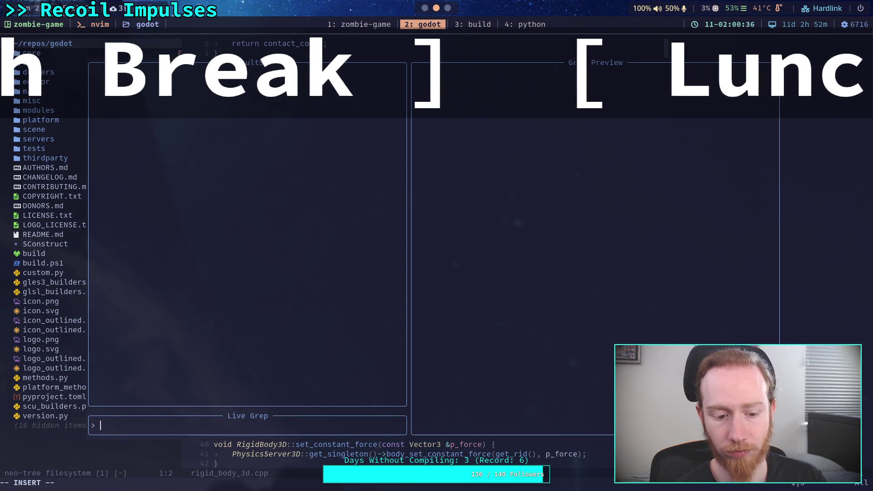
text(body)
text(_apply_impulse)
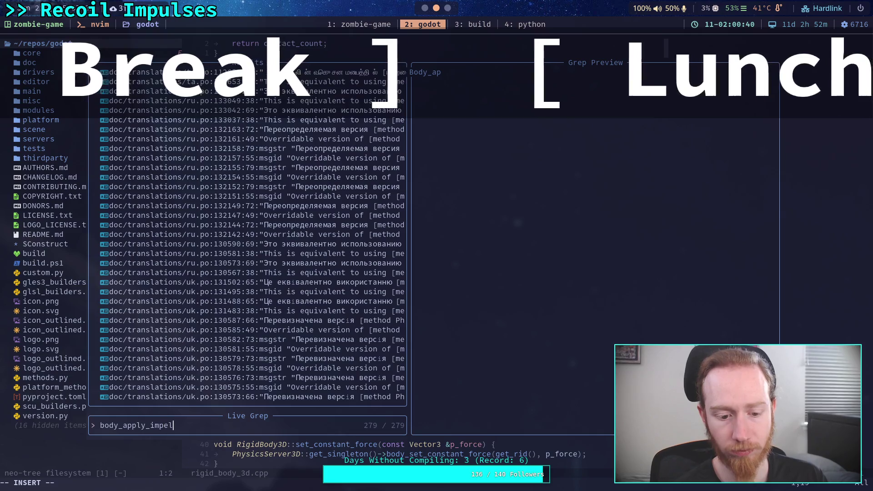
key(BackSpace)
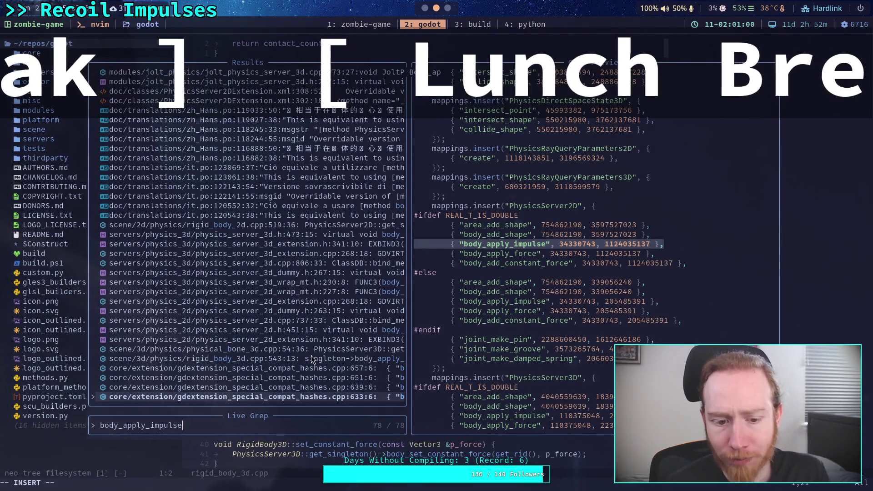
key(Up)
key(Up)
key(Up)
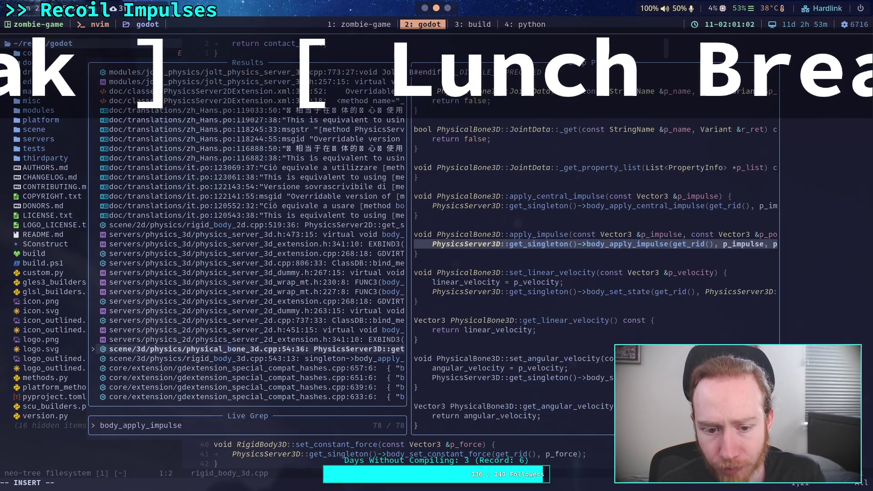
key(Up)
key(Up)
key(Up)
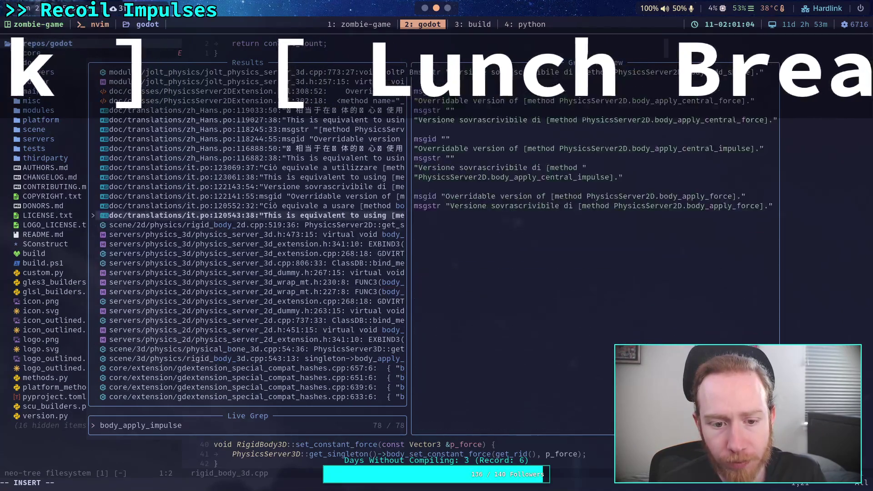
key(Down)
key(Down)
key(Down)
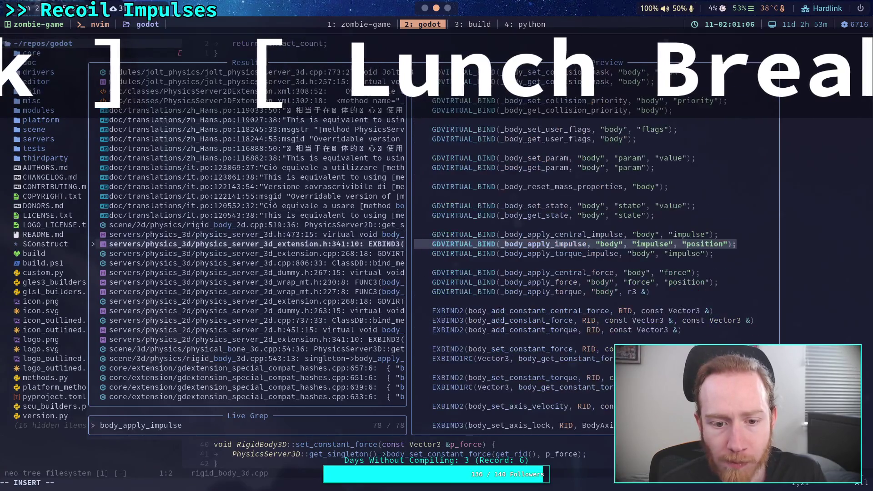
key(Down)
key(Down)
key(Up)
key(Up)
key(Up)
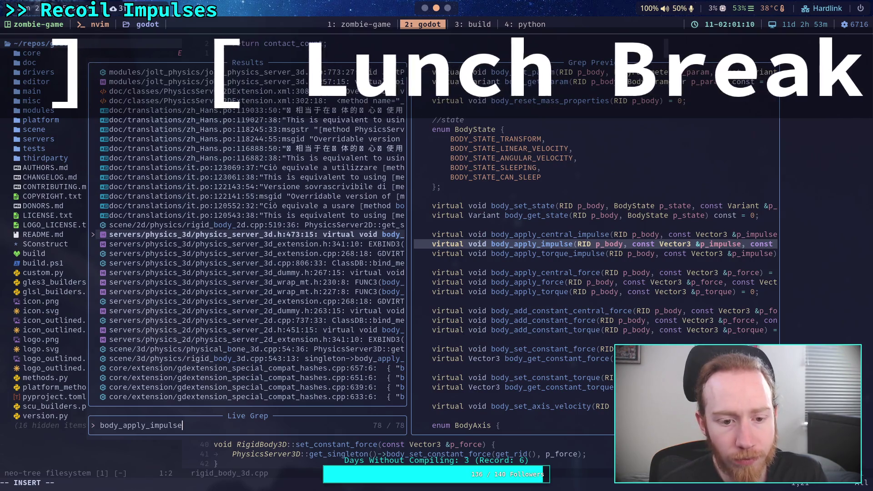
key(Up)
key(Up)
key(Up)
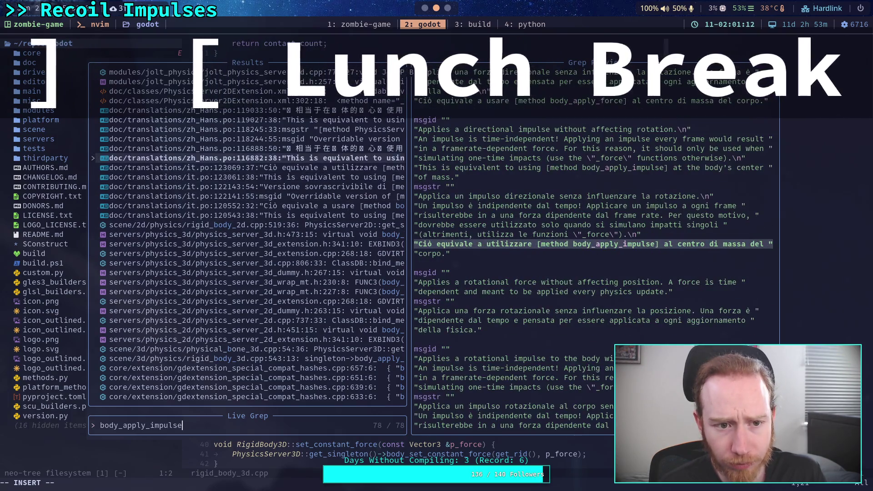
key(Up)
key(Up)
key(Up)
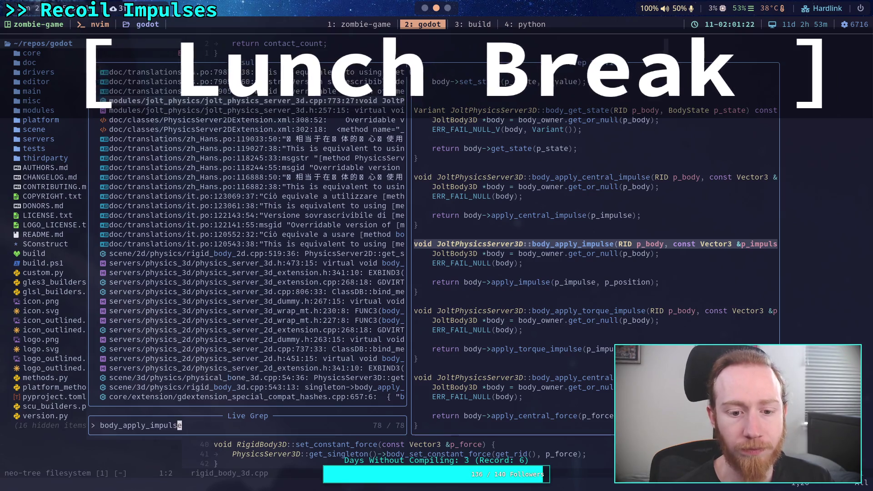
- Undo the last few line edits in rigid_body_3d.cpp and open a fresh project-wide search
key(Escape)
key(n)
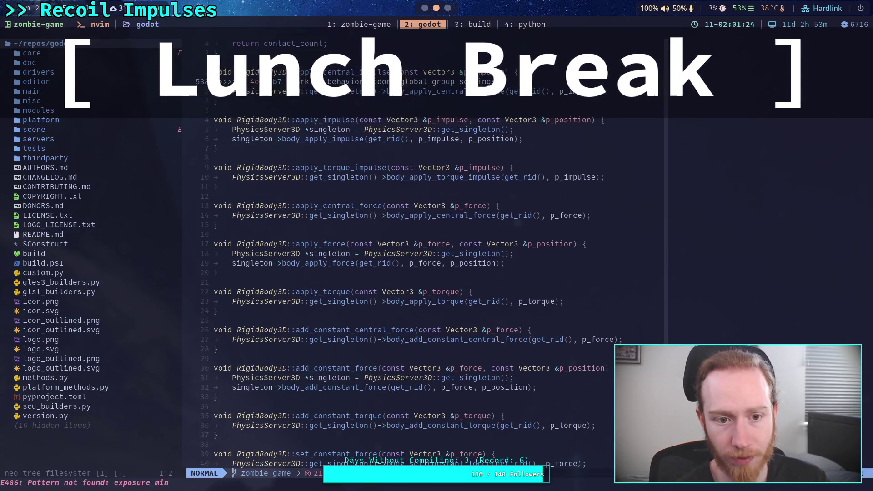
key(u)
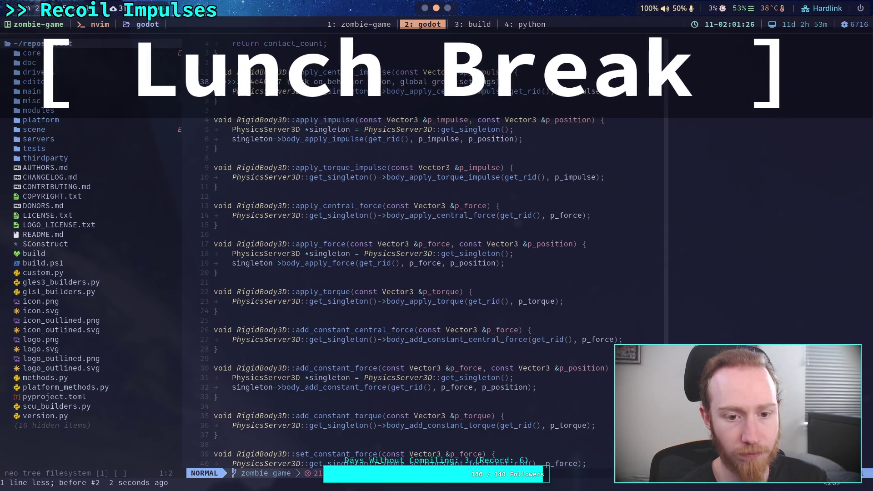
key(i)
key(Escape)
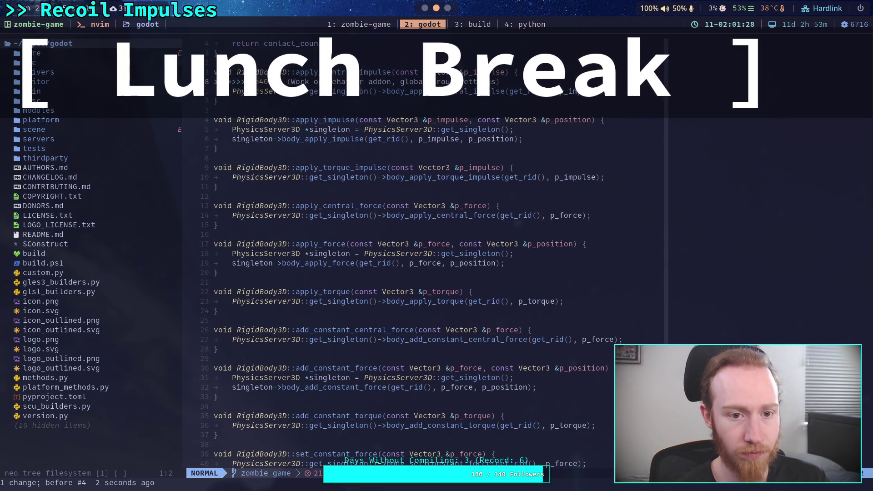
key(u)
key(space)
key(f)
key(g)
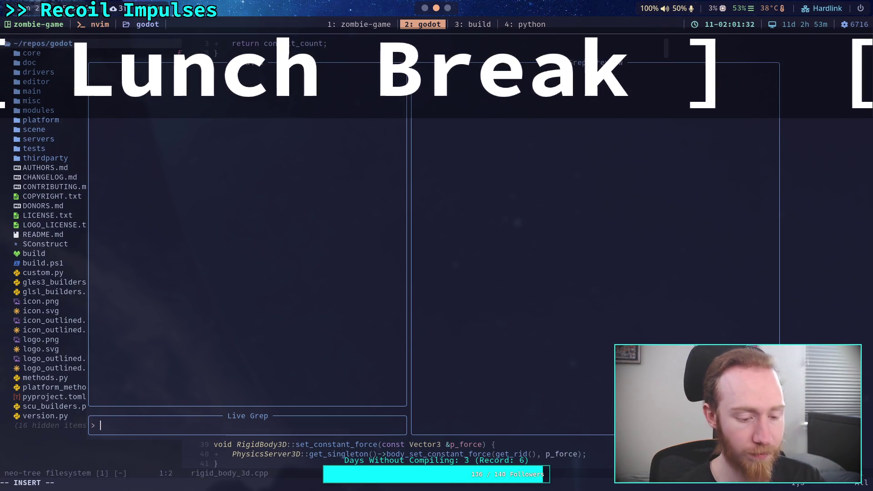
- Search the source for apply_impulse and browse its 249 matches up to the Jolt entries
text(apply_i)
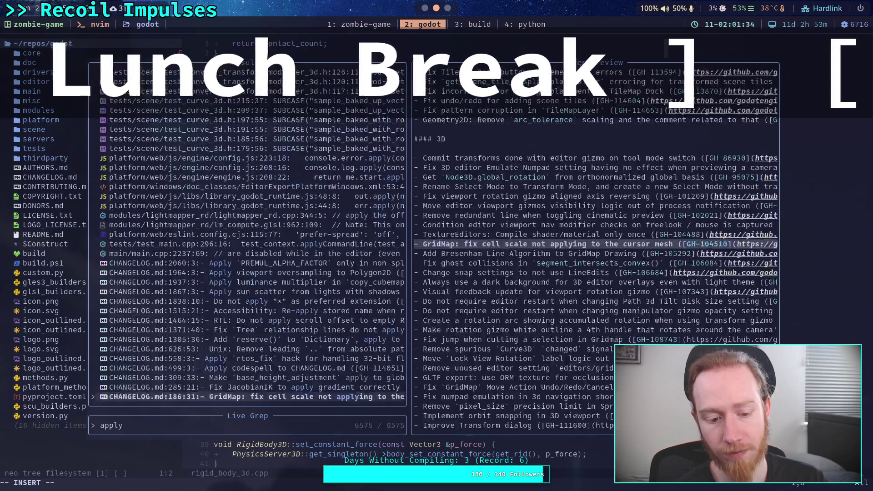
text(mpulse)
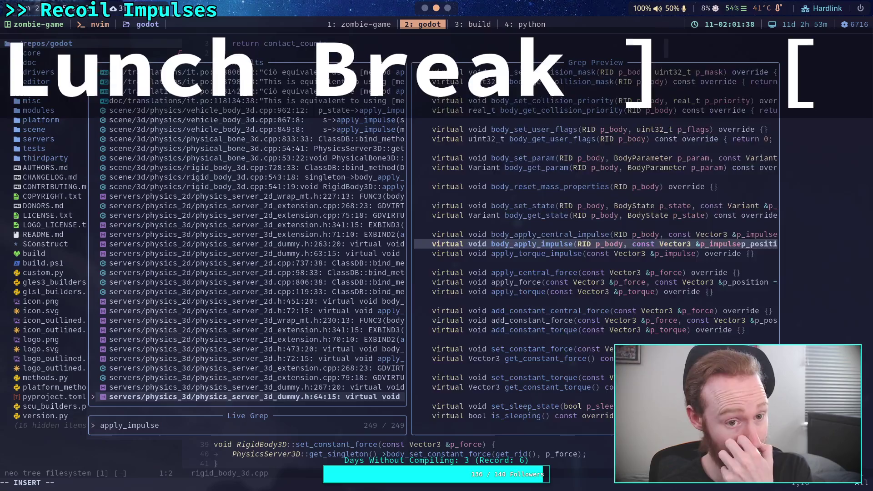
key(Up)
key(Up)
key(Up)
key(Up)
key(Up)
key(Up)
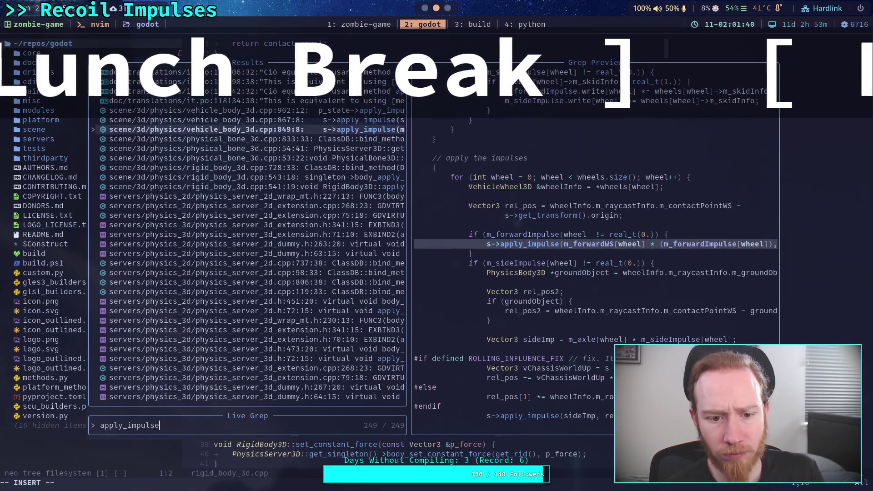
key(Up)
key(Up)
key(Up)
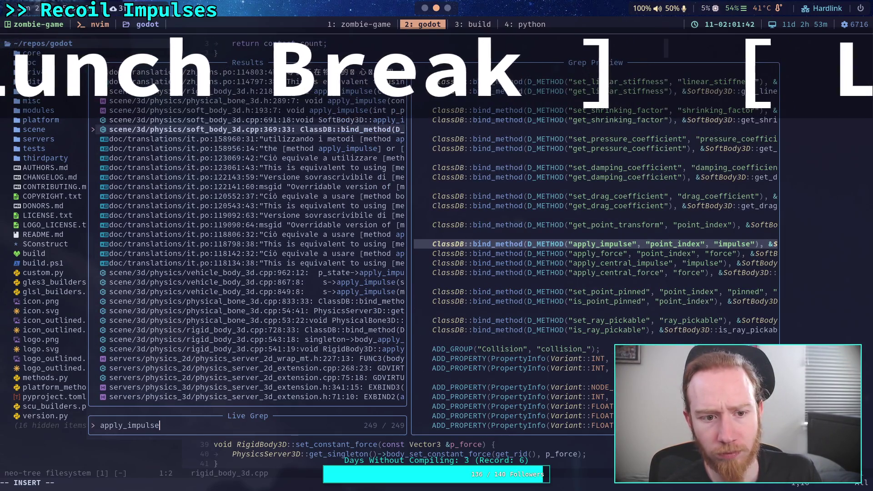
key(Up)
key(Up)
key(Up)
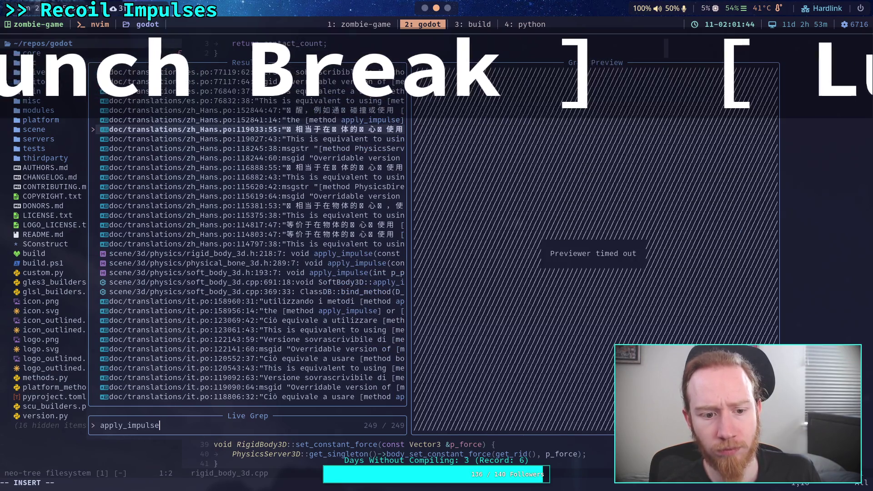
key(Up)
key(Up)
key(Up)
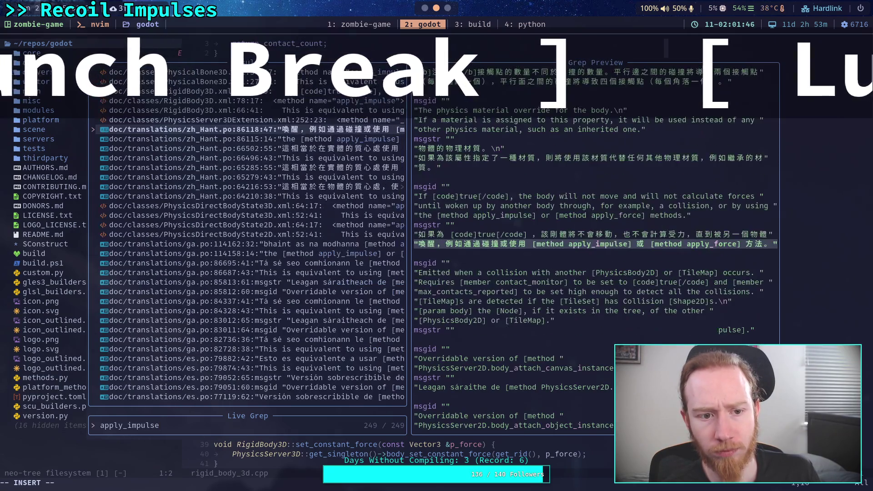
key(Up)
key(Up)
key(Up)
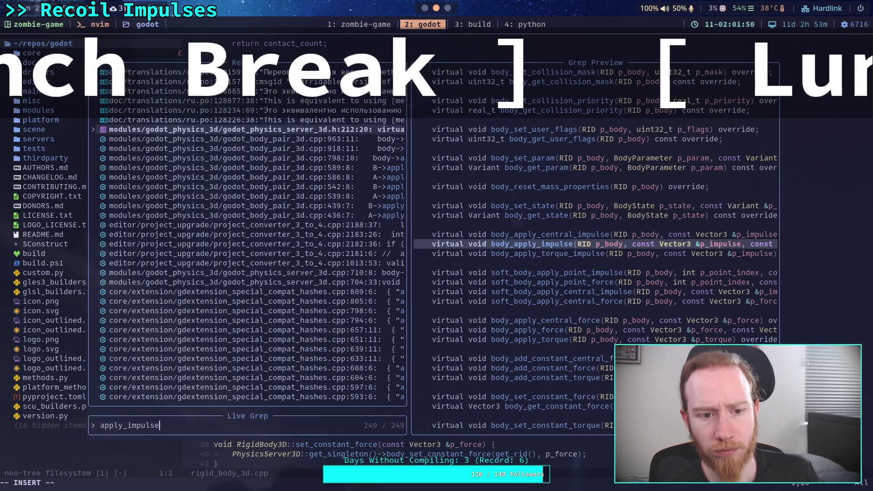
key(Up)
key(Up)
key(Up)
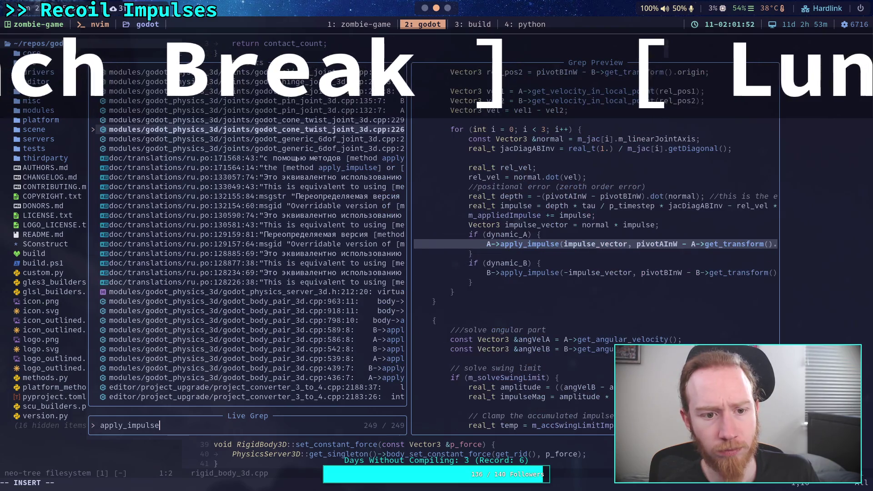
key(Up)
key(Up)
key(Up)
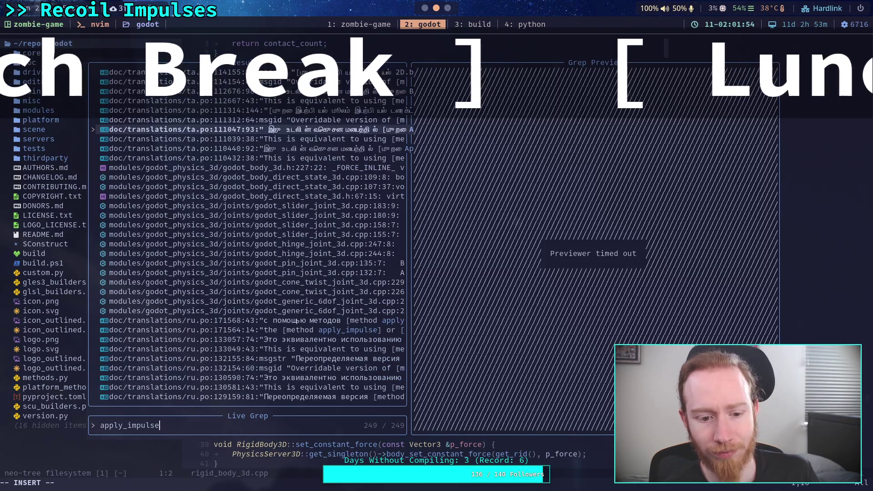
key(Up)
key(Up)
key(Up)
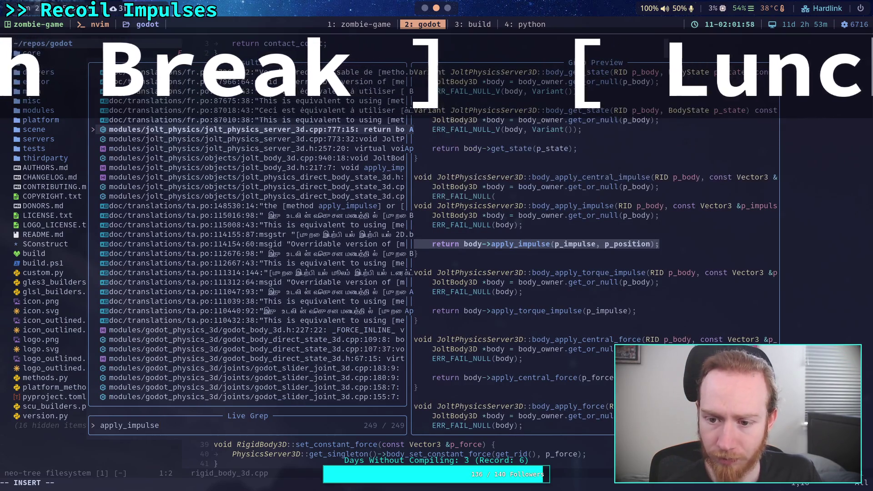
- Open jolt_body_3d.cpp at JoltBody3D::apply_impulse and start a live grep for AddImpulse
key(Down)
key(Down)
key(Down)
key(Down)
key(Up)
key(Return)
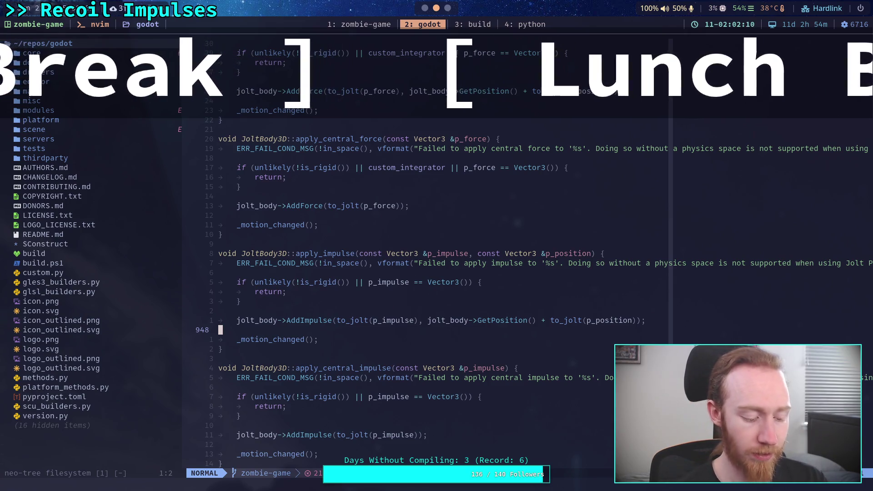
key(space)
text(fgA)
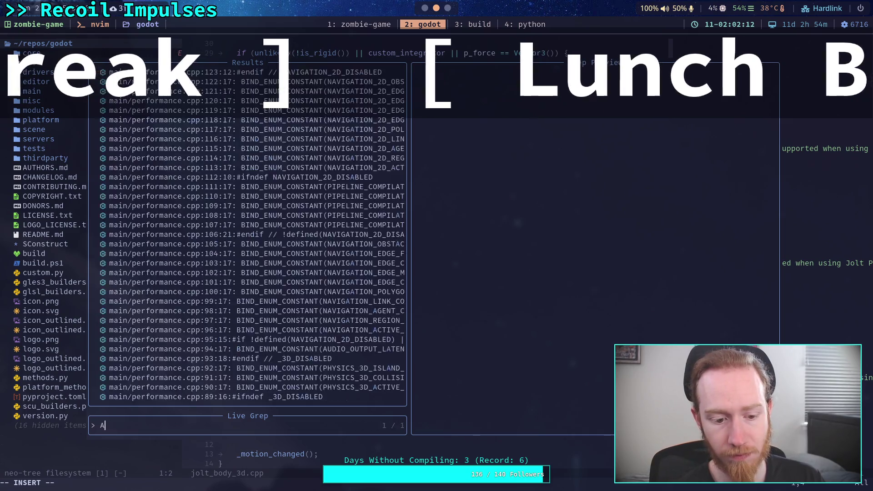
text(ddImpul)
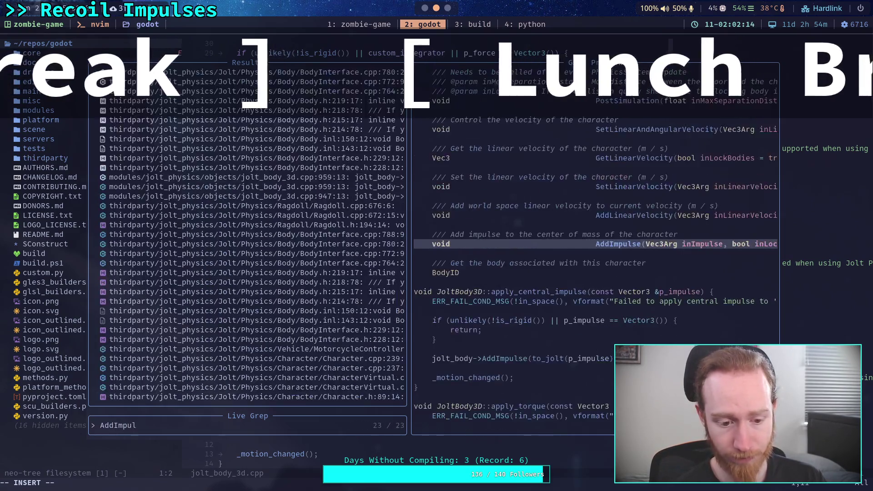
text(se)
- Preview the Body.inl, Body.h and BodyInterface AddImpulse matches, then open Body.inl:150's two-argument overload
key(Up)
key(Up)
key(Up)
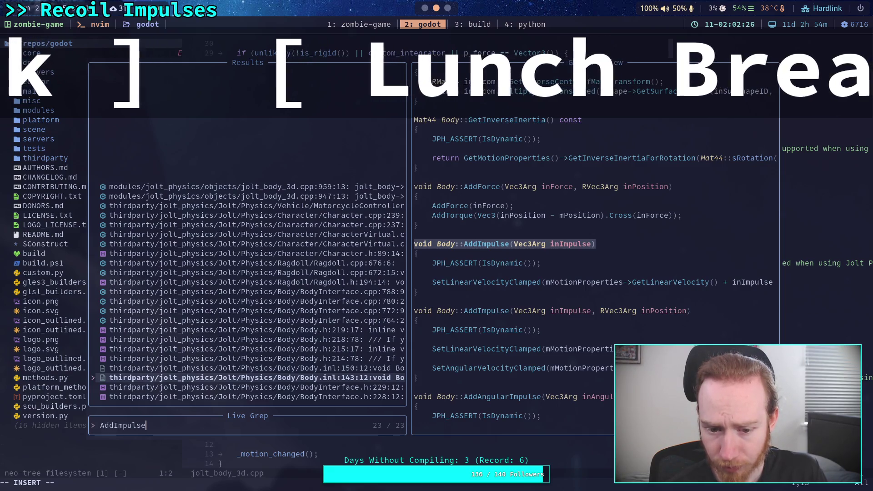
key(Up)
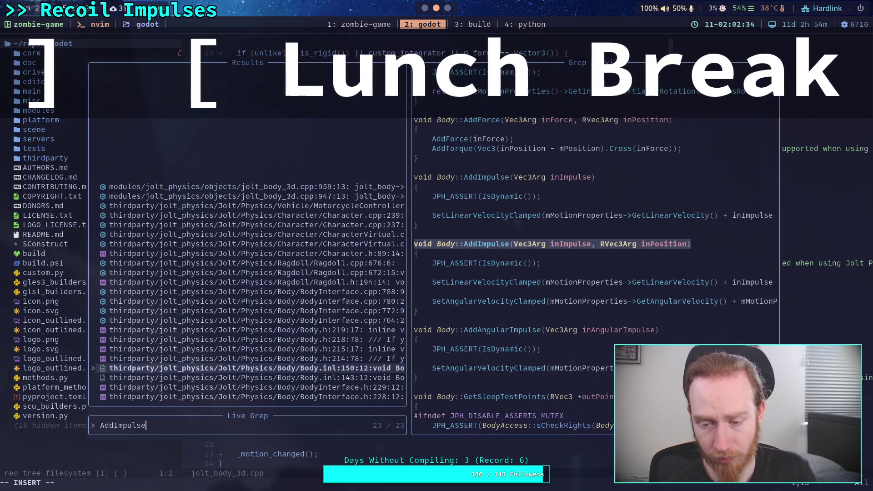
key(Up)
key(Up)
key(Up)
key(Up)
key(Up)
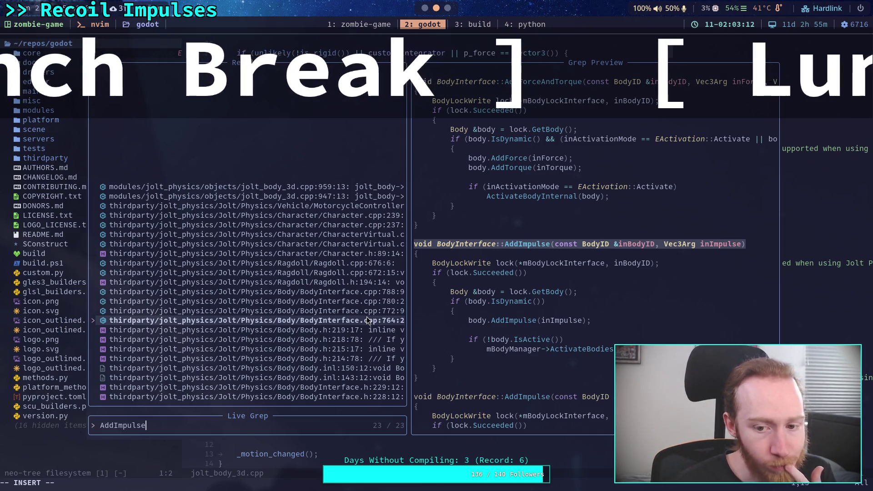
key(Down)
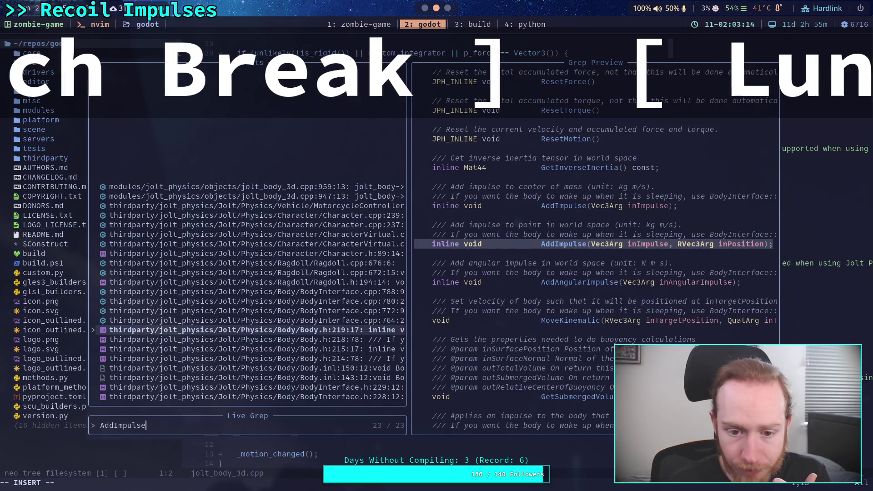
key(Up)
key(Up)
key(Up)
key(Up)
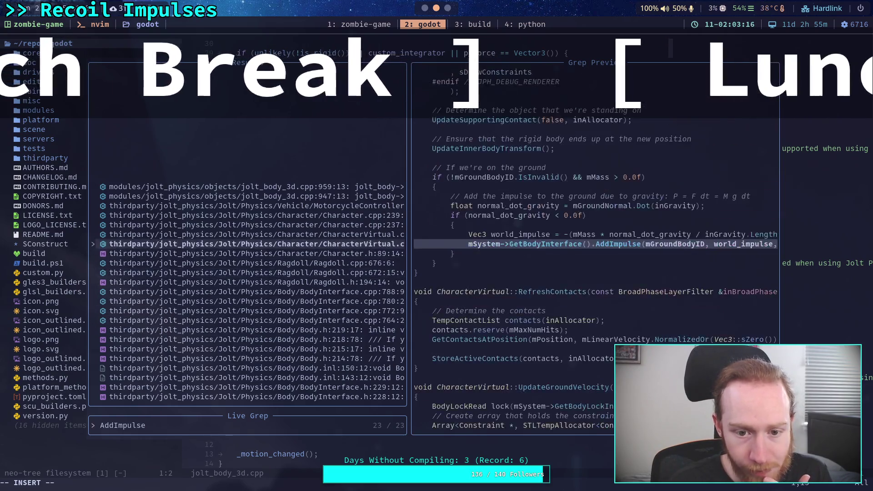
key(Up)
key(Up)
key(Up)
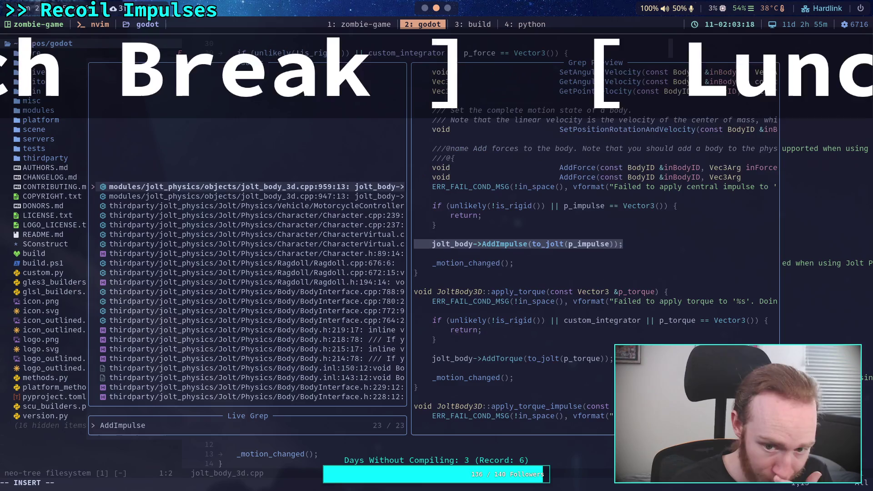
key(Up)
key(Up)
key(Up)
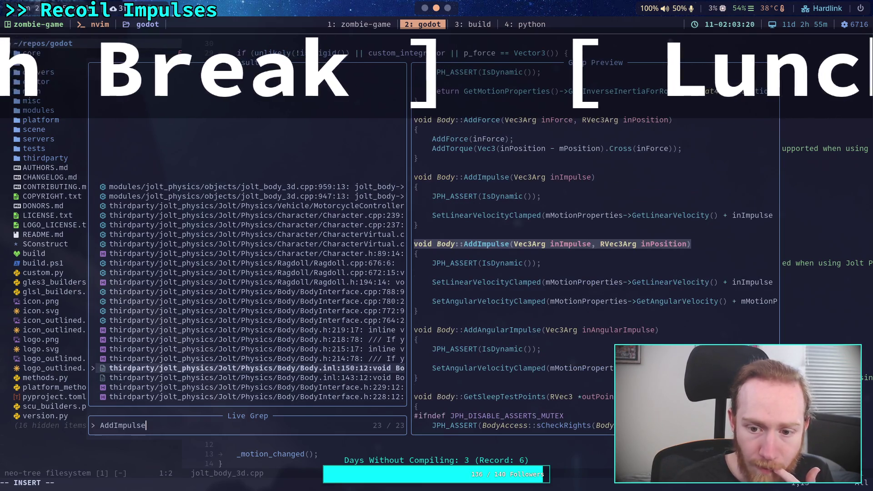
key(Return)
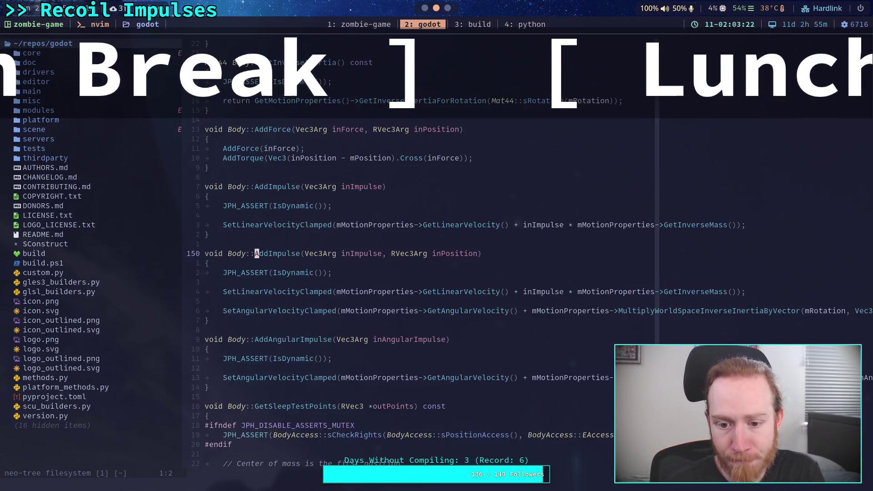
- Step along the angular-velocity line's Cross product and inverse inertia terms, returning to the line start
key(j)
key(j)
key(k)
key(l)
key(l)
key(l)
key(l)
key(l)
key(l)
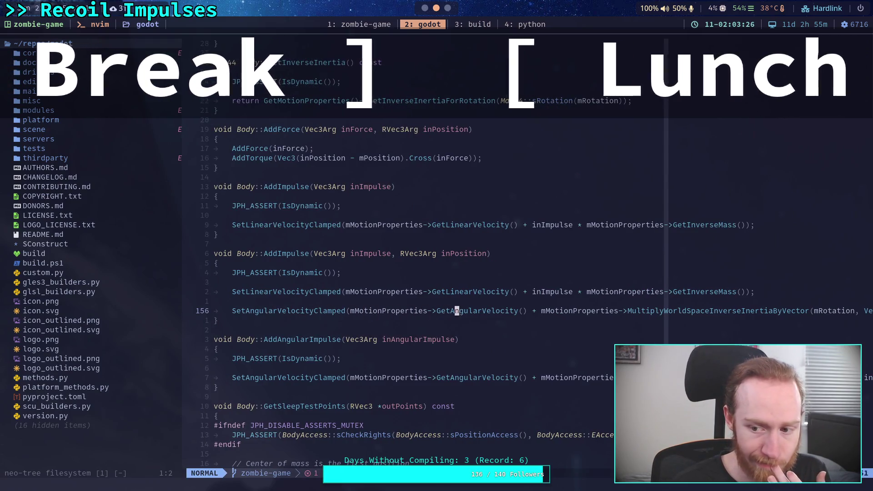
key(l)
key(l)
key(l)
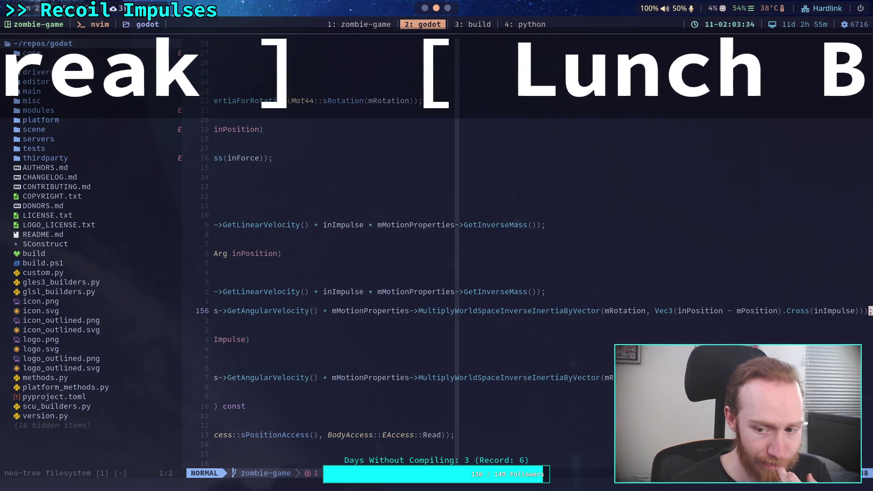
key(h)
key(h)
key(h)
key(h)
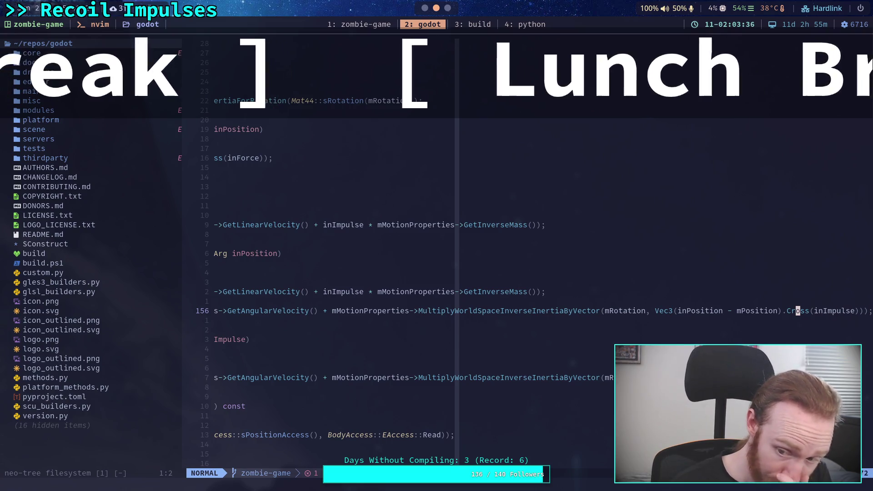
key(h)
key(h)
key(h)
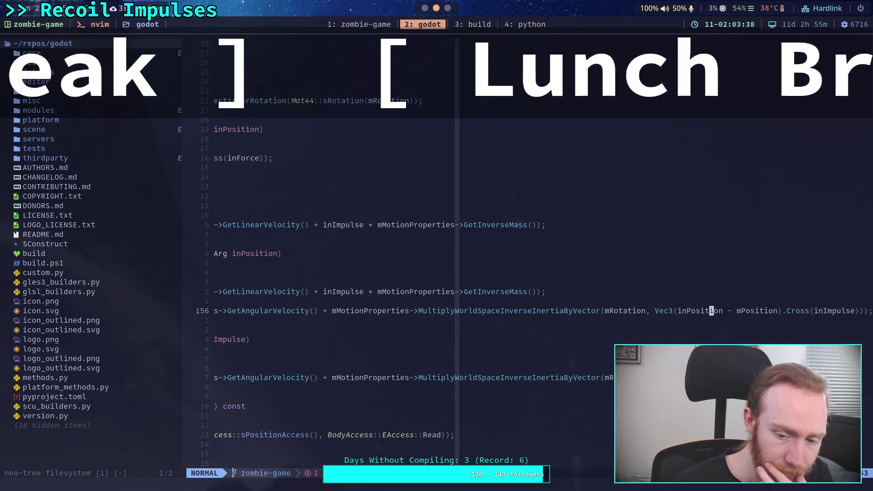
key(h)
key(h)
key(h)
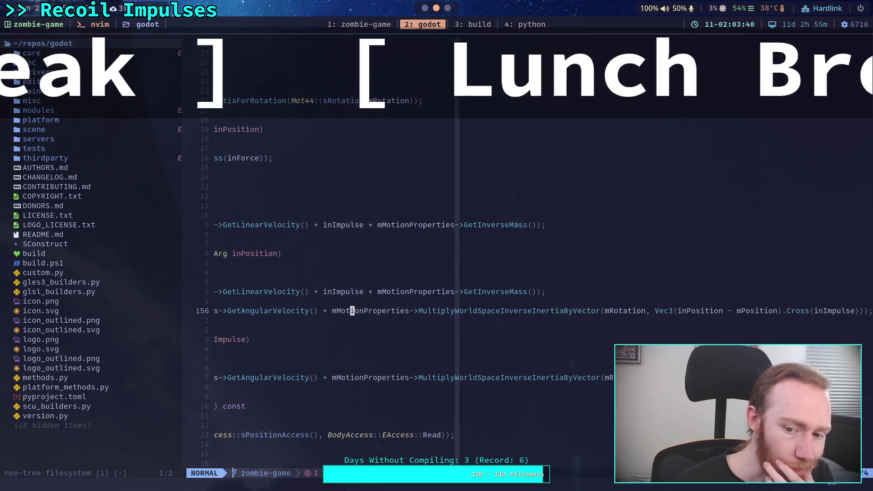
key(h)
key(h)
key(h)
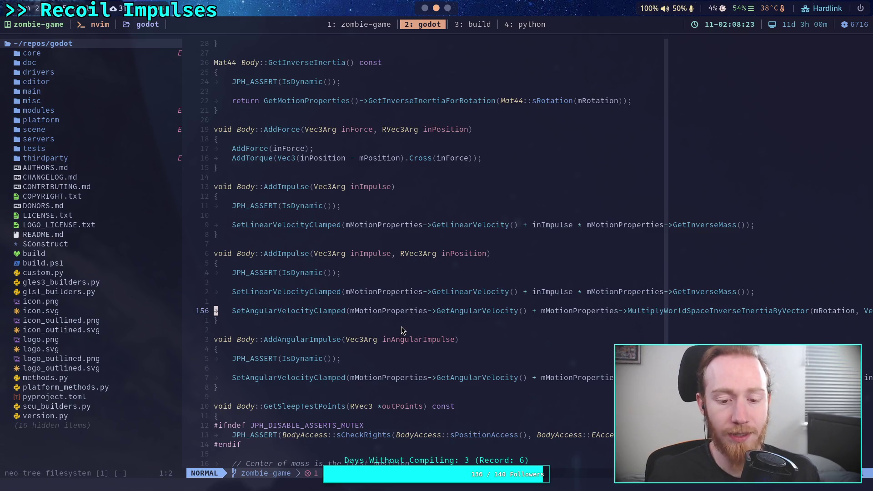
scroll(402, 327, down, 8)
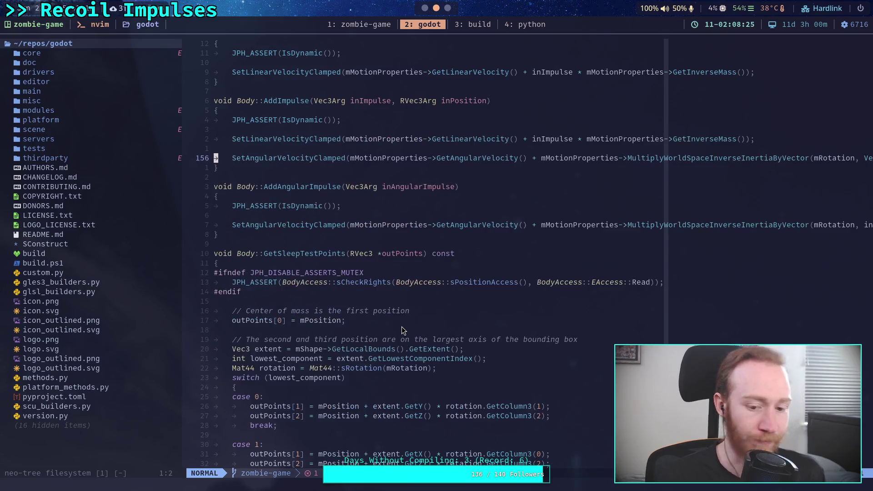
- Scroll to the closing brace of AddImpulse, then bring the Godot editor forward
scroll(405, 326, up, 5)
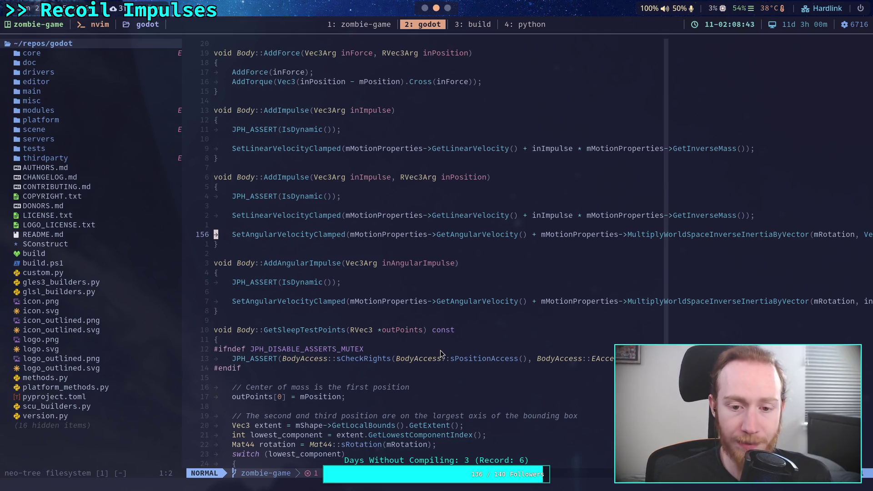
key(j)
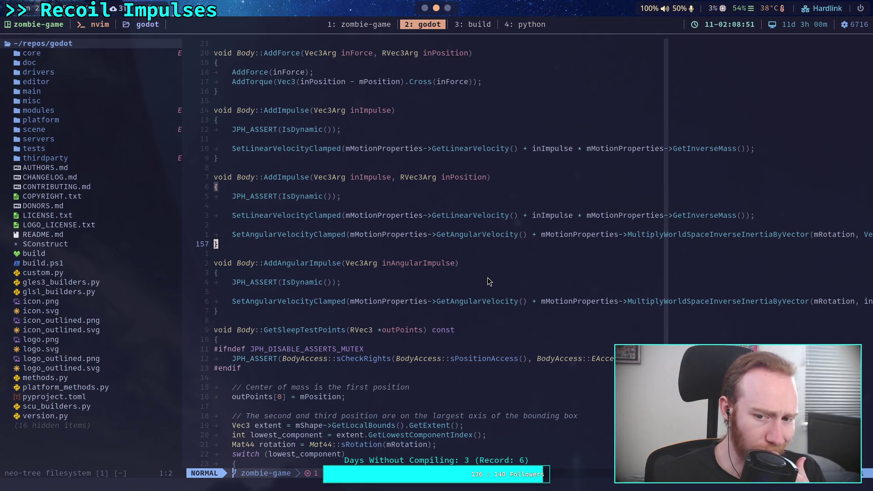
scroll(487, 275, up, 3)
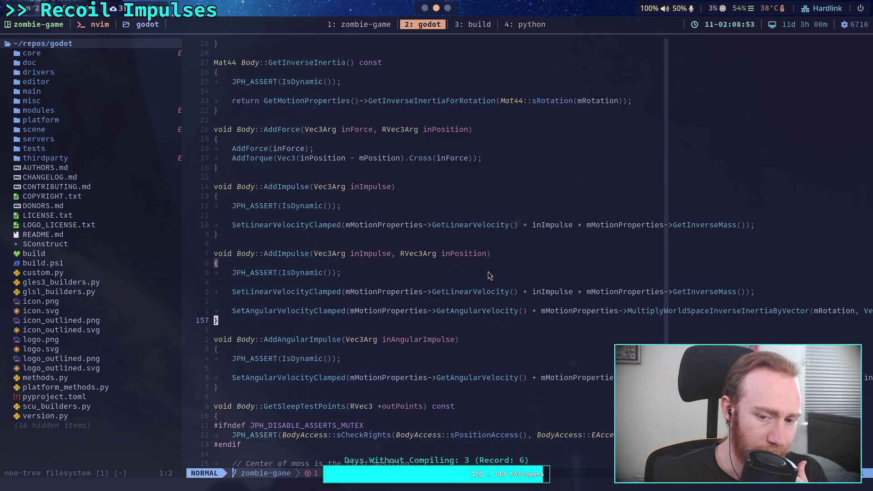
key(alt+Tab)
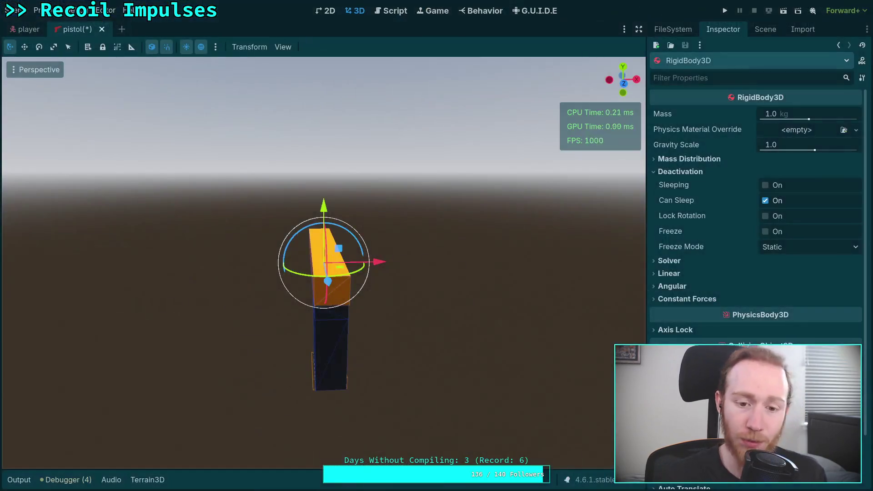
- Add a CollisionShape3D under RigidBody3D through Add Child Node, searching 'shap'
click(762, 32)
right_click(711, 135)
click(730, 144)
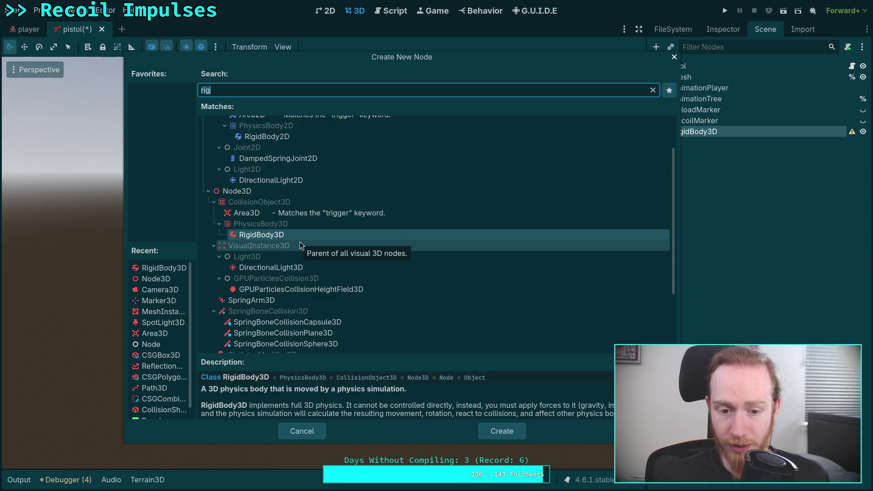
text(shap)
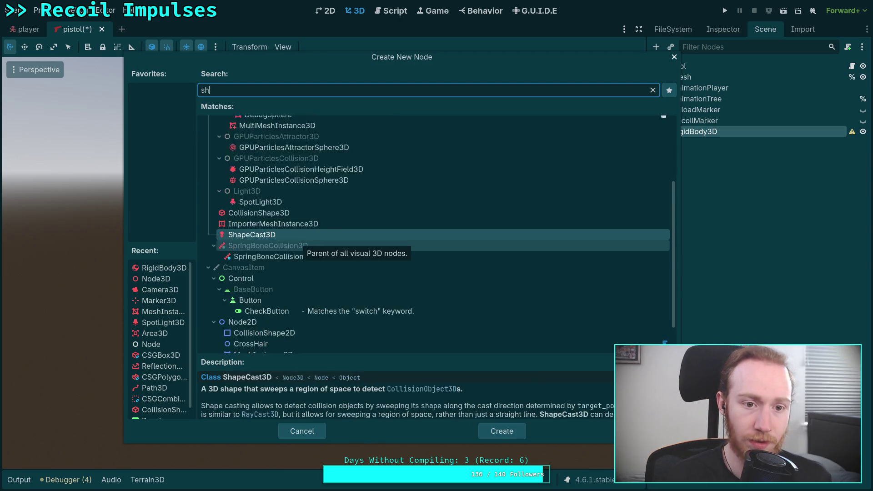
double_click(258, 188)
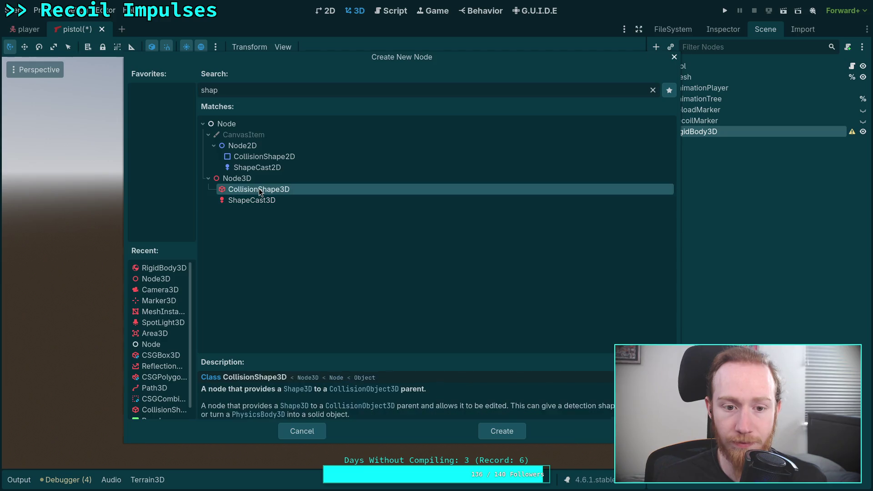
mouse_move(532, 234)
mouse_down()
mouse_move(497, 238)
mouse_move(675, 184)
mouse_up()
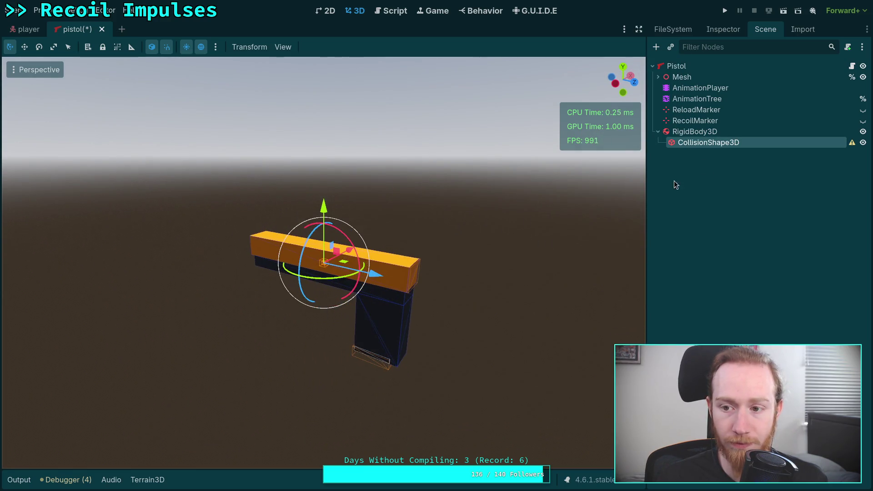
- Set the CollisionShape3D's Shape to New BoxShape3D and check it from a side view
click(723, 29)
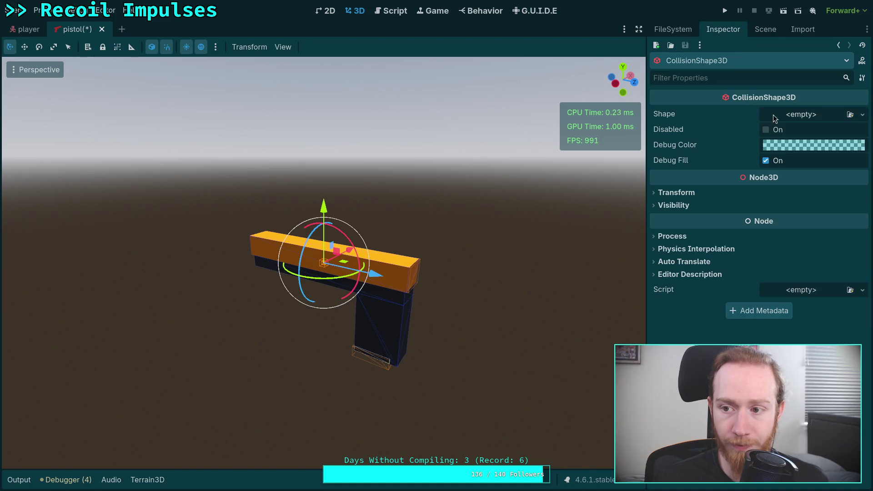
click(863, 114)
click(791, 165)
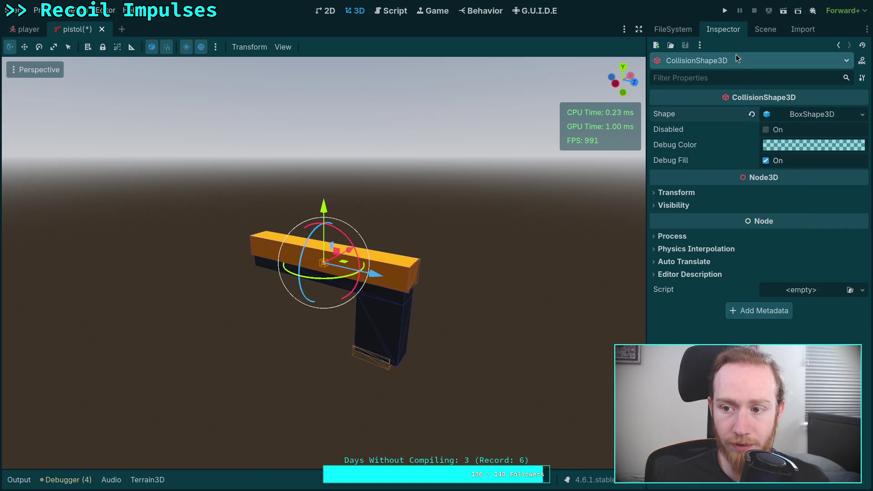
mouse_move(452, 240)
mouse_down()
mouse_move(469, 222)
mouse_move(499, 215)
mouse_up()
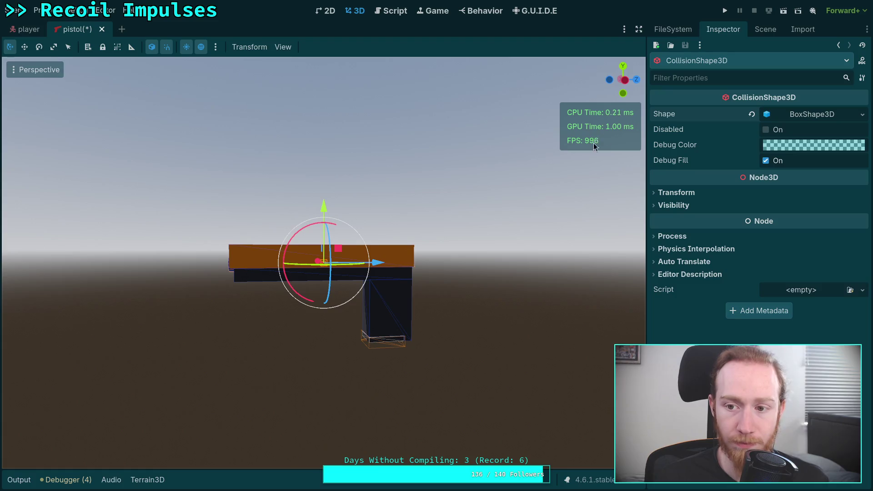
click(767, 29)
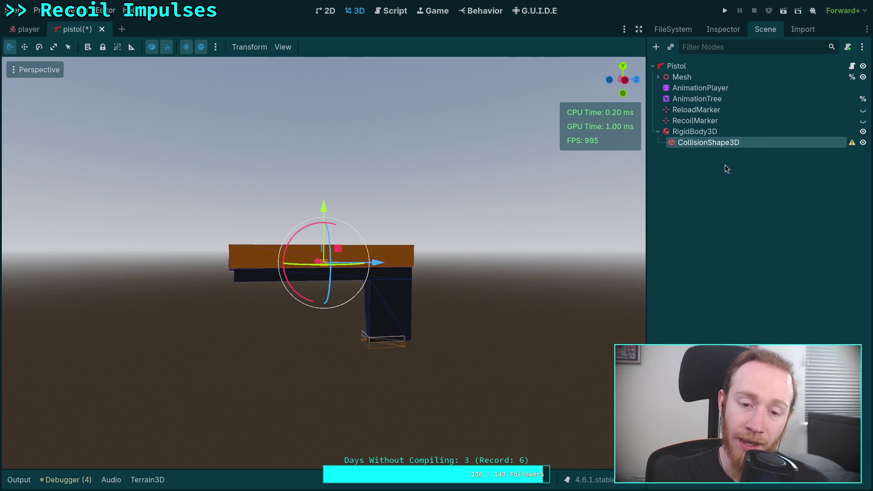
drag(503, 209, 500, 272)
click(710, 66)
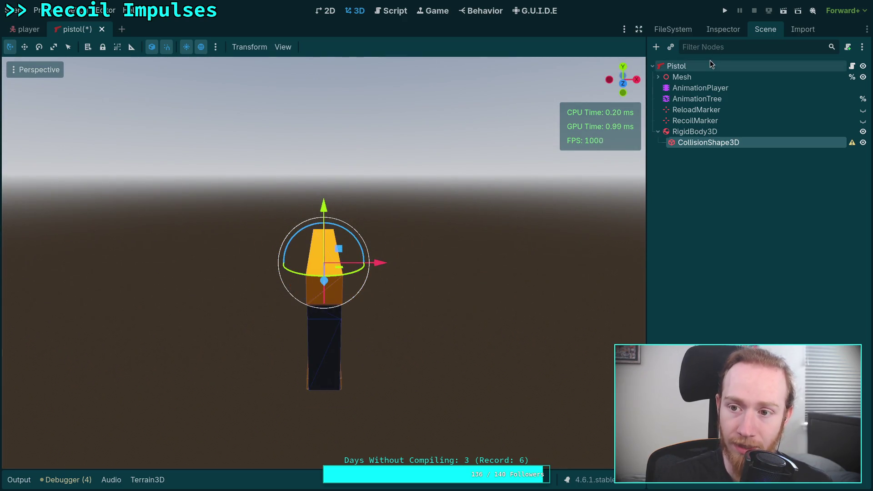
click(722, 30)
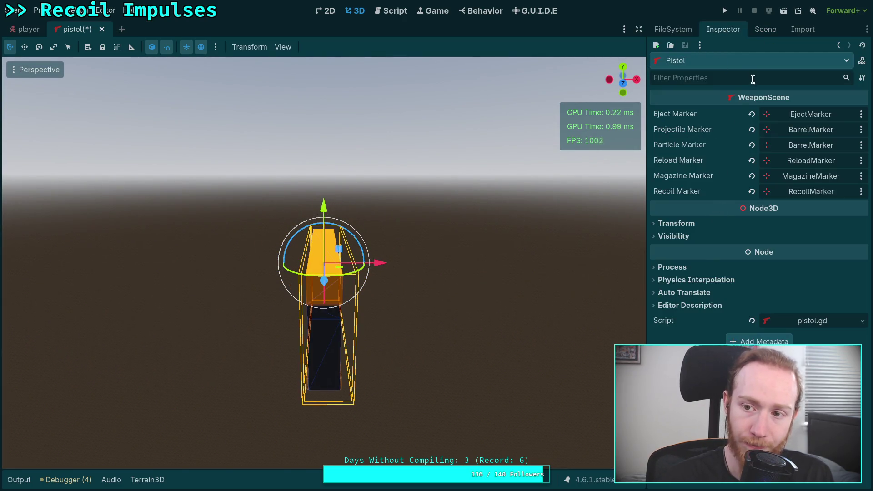
click(758, 30)
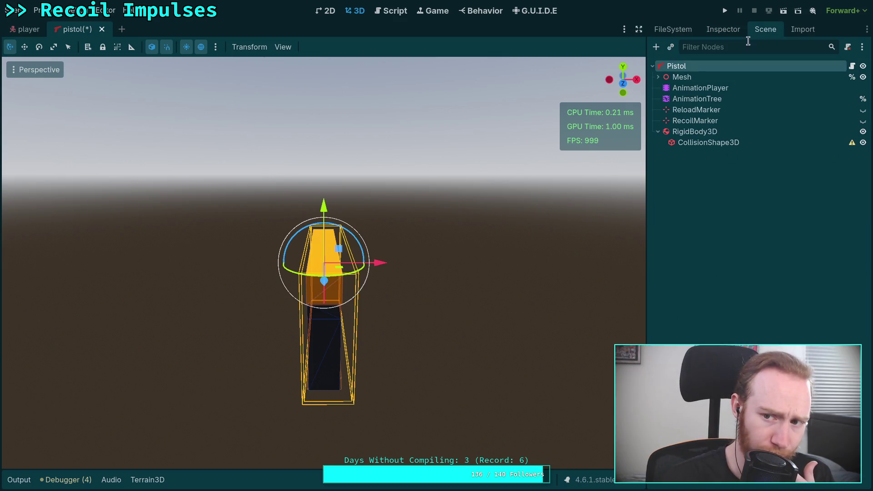
click(691, 135)
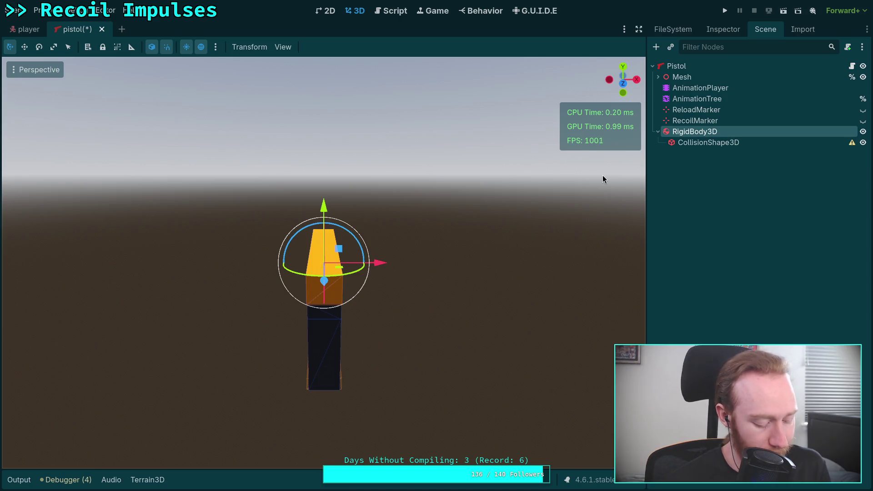
- Expand the BoxShape3D size settings, drag the x size to 1.17 m, and save the scene
click(730, 145)
click(723, 29)
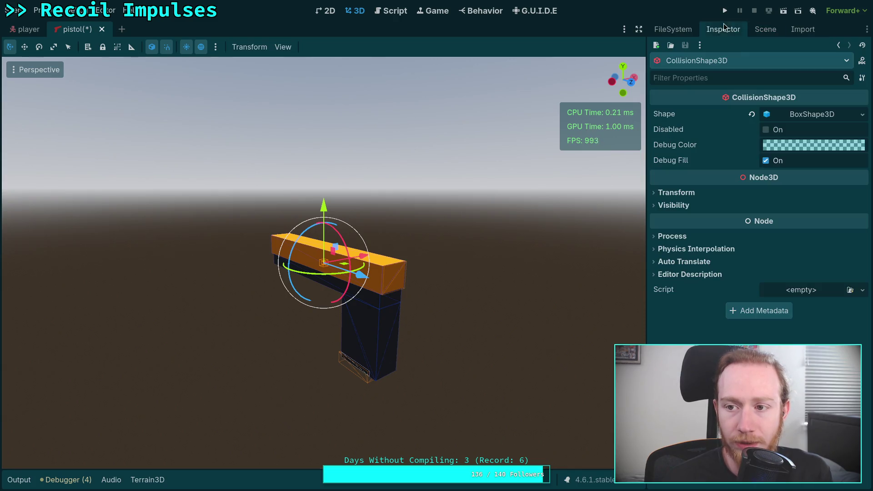
click(810, 115)
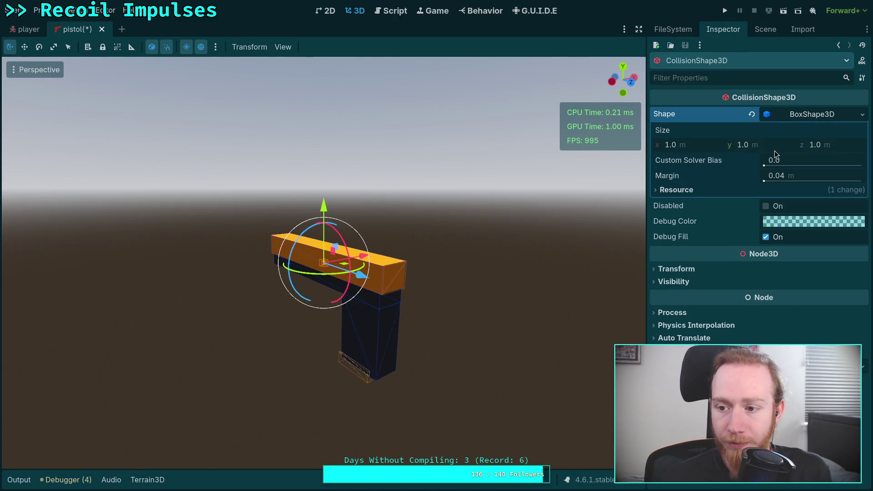
click(768, 29)
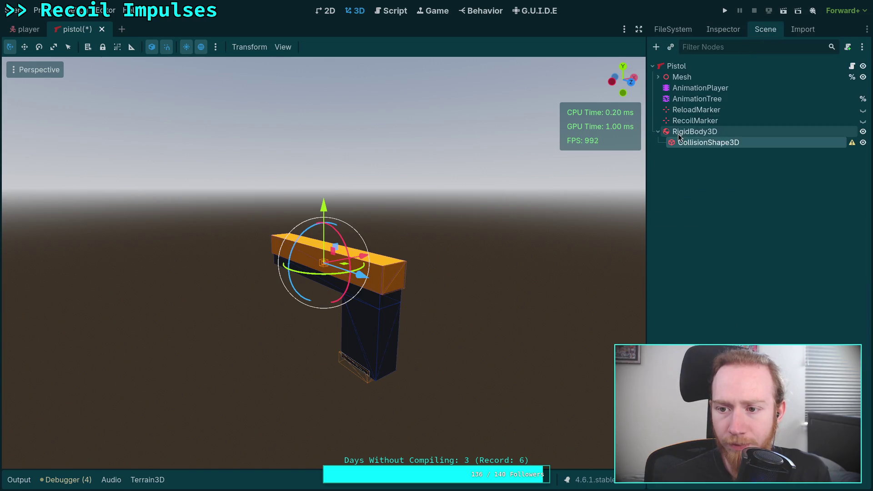
mouse_move(849, 145)
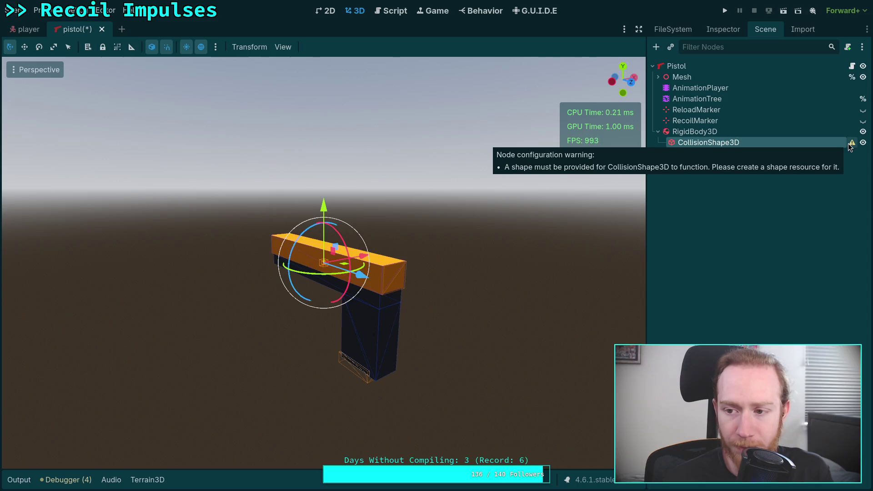
click(723, 29)
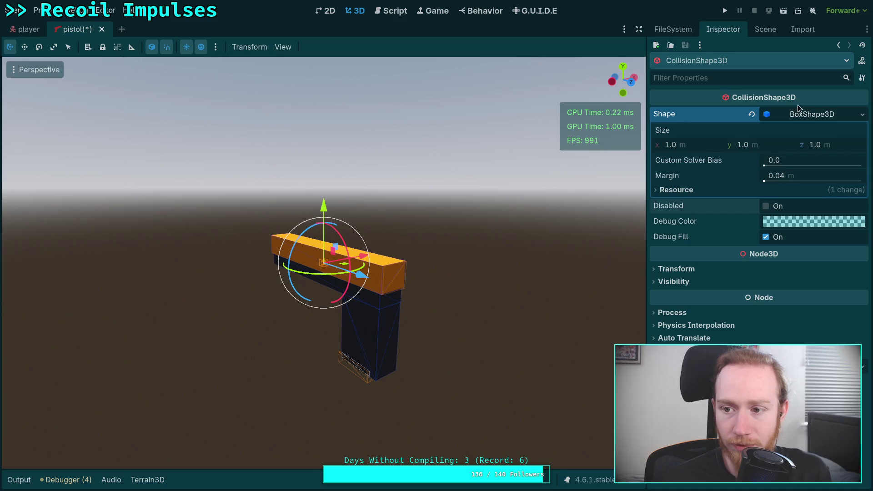
drag(689, 145, 696, 144)
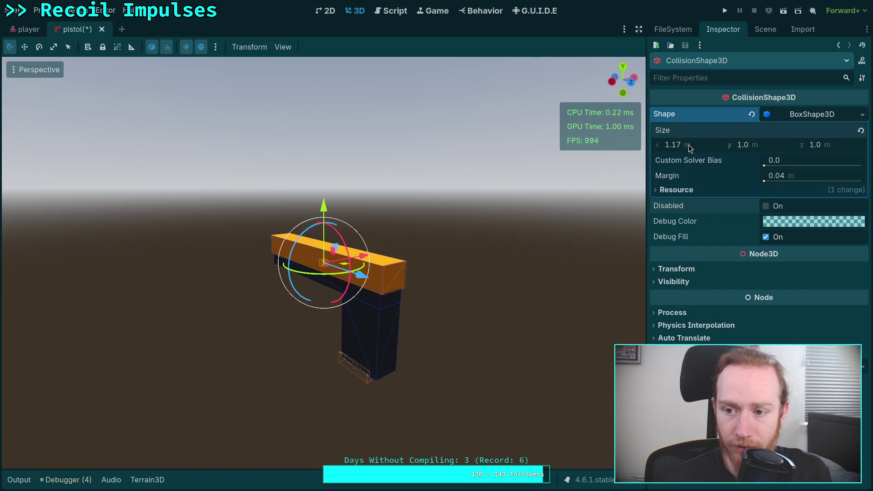
click(801, 115)
click(767, 29)
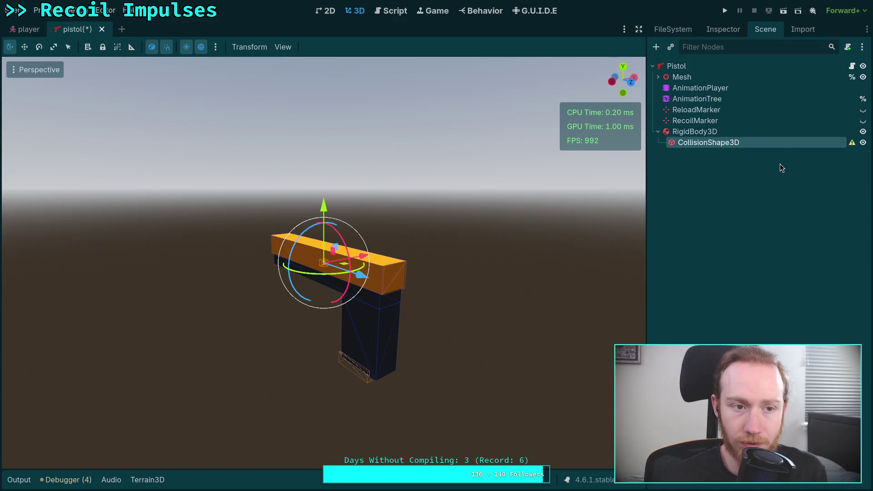
key(ctrl+s)
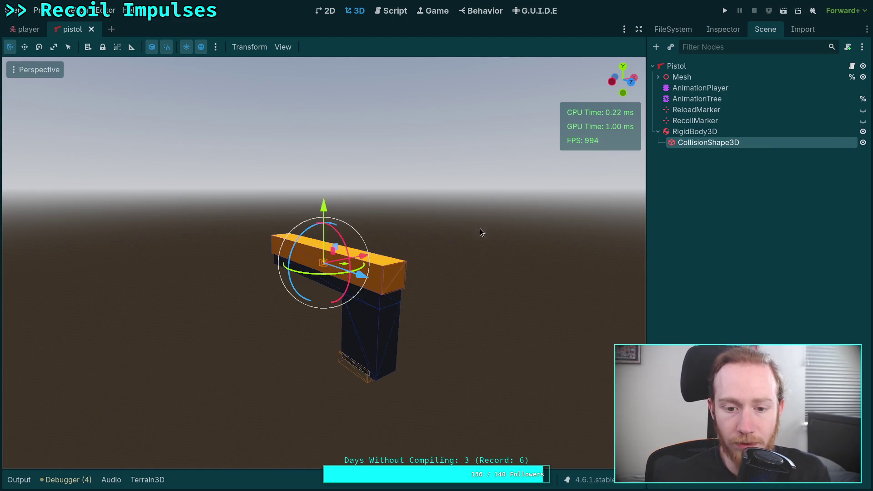
- Turn on collision shape outlines in the viewport display options and snap to front view
drag(419, 234, 344, 196)
click(283, 46)
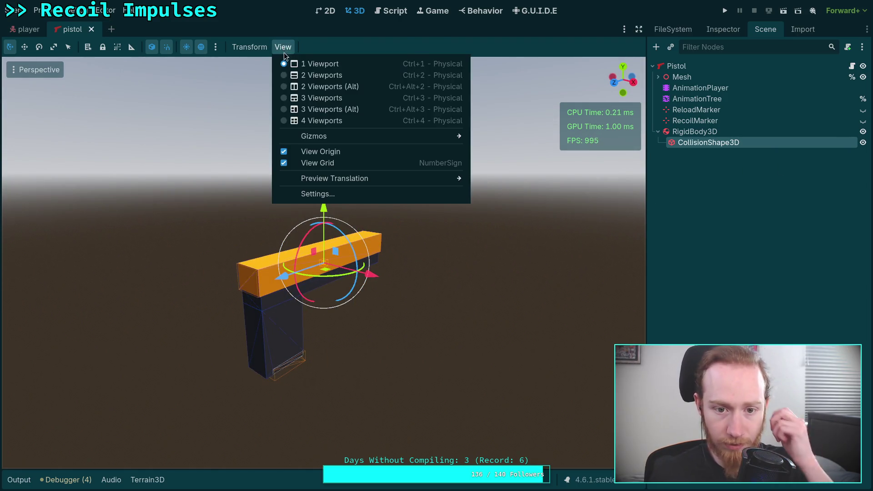
mouse_move(377, 135)
click(482, 141)
click(482, 141)
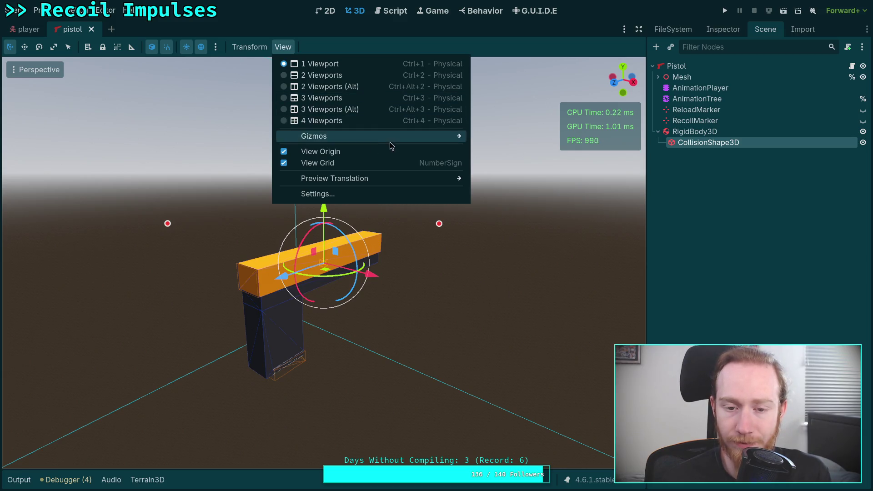
click(397, 208)
key(KP_1)
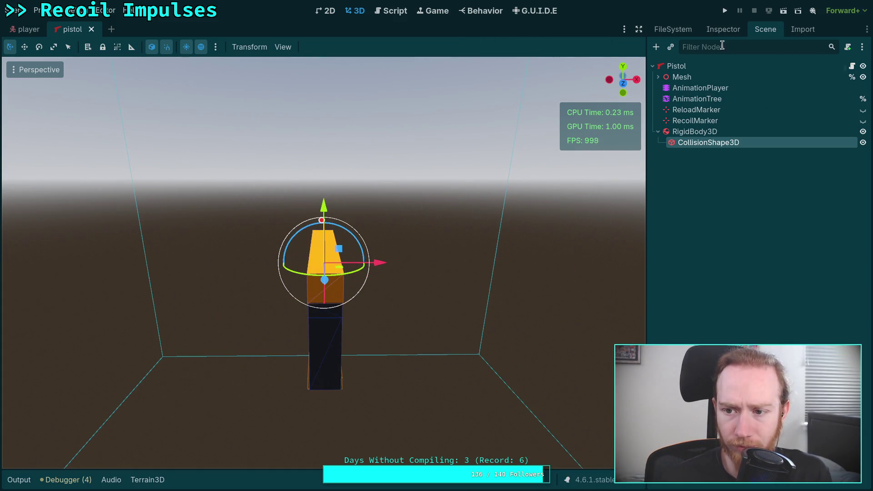
- Set the collision box's x size to 0.04 m
click(724, 29)
click(795, 114)
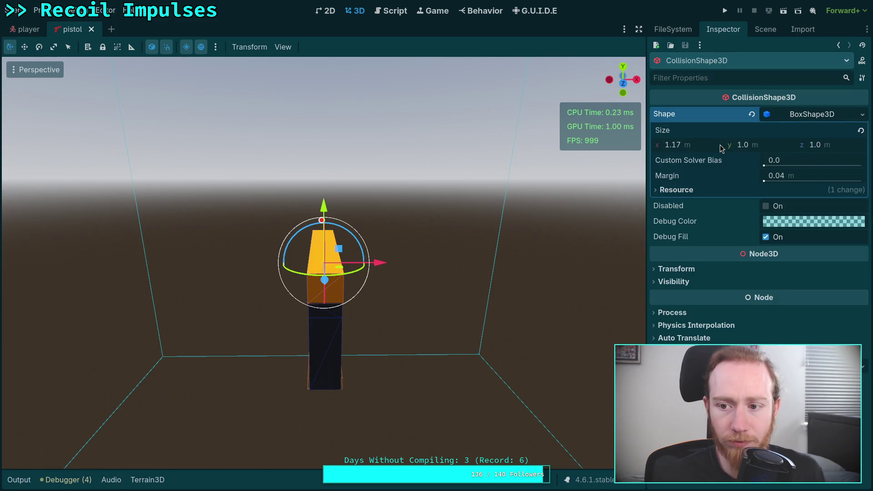
click(774, 31)
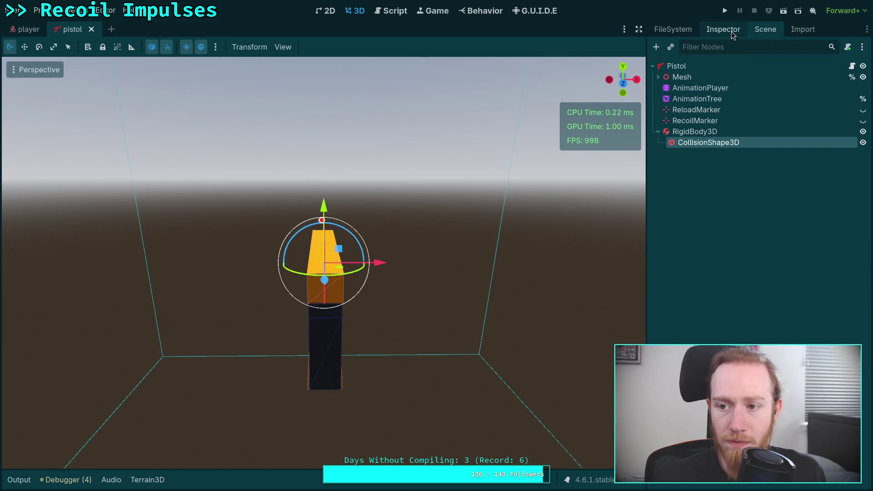
click(723, 29)
mouse_move(495, 182)
mouse_down()
mouse_move(472, 193)
mouse_move(464, 210)
mouse_move(602, 195)
mouse_up()
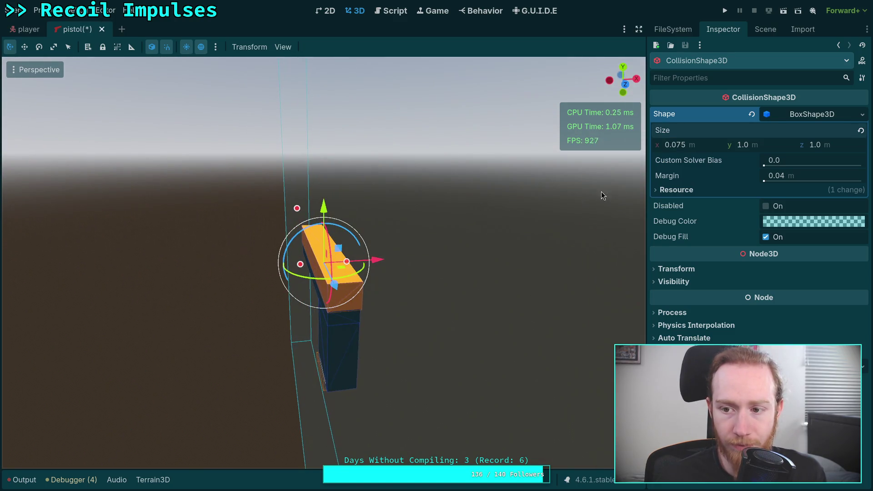
drag(701, 151, 682, 150)
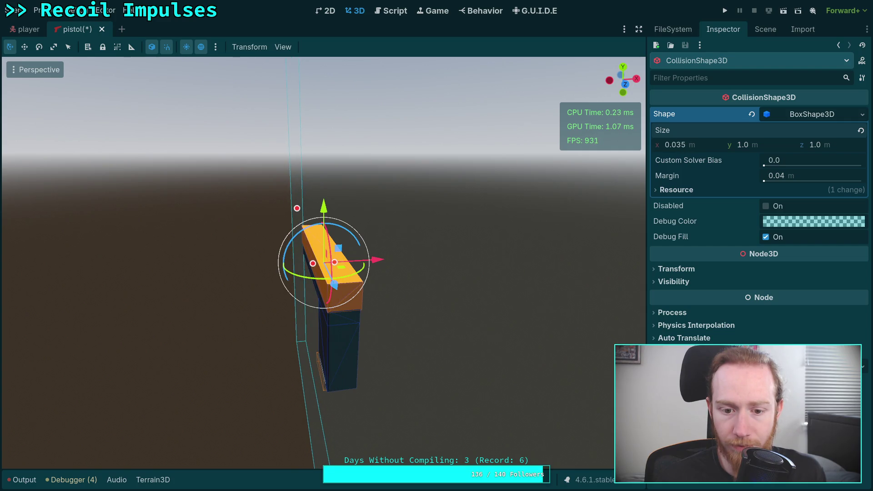
click(705, 145)
key(Left)
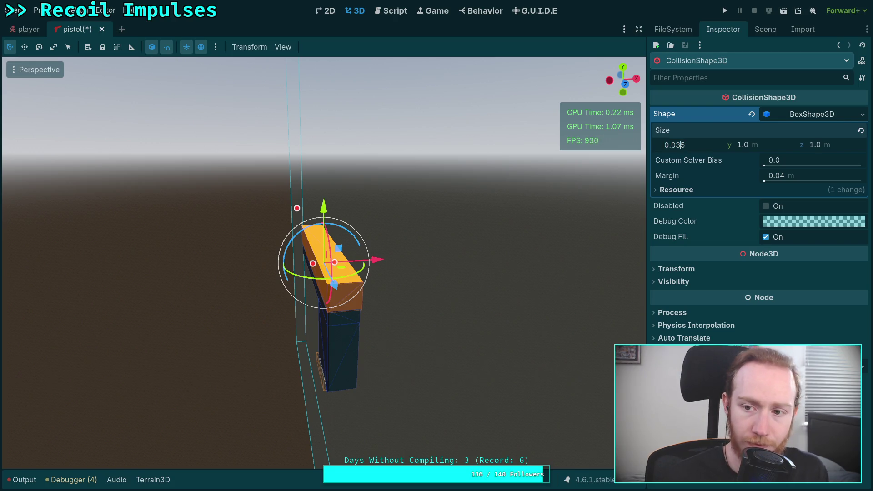
key(BackSpace)
text(4)
key(Delete)
key(Return)
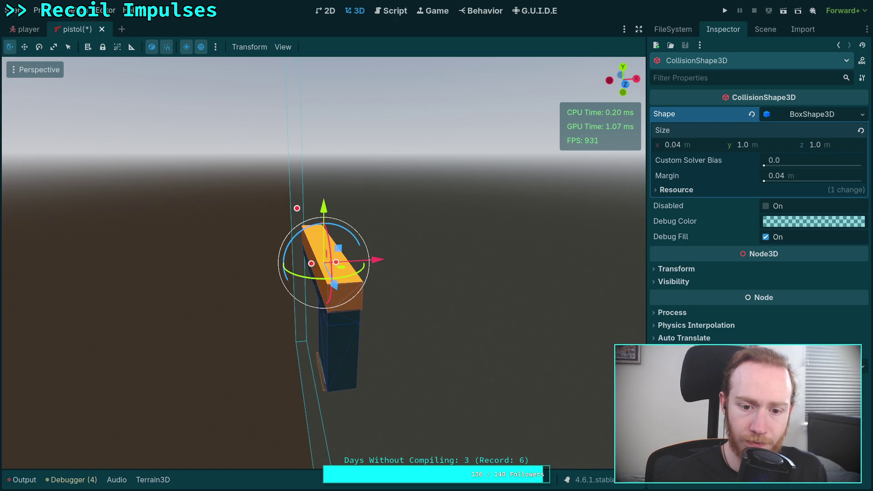
- Set the box's y size to 0.06 m, checking the fit from side views
drag(746, 145, 730, 145)
drag(424, 203, 520, 169)
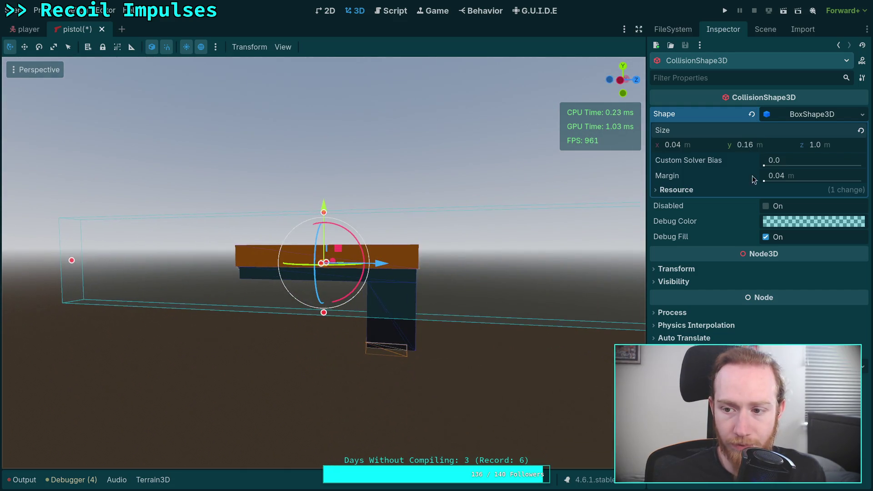
drag(766, 139, 749, 139)
mouse_move(566, 166)
mouse_down()
mouse_move(503, 197)
mouse_move(556, 208)
mouse_up()
click(776, 144)
key(BackSpace)
key(BackSpace)
text(6)
key(Return)
drag(497, 222, 397, 187)
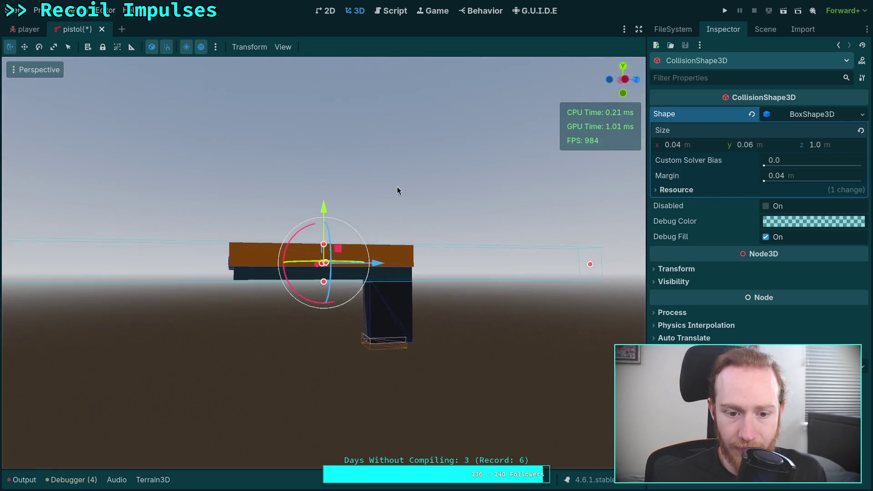
click(610, 81)
- Set the collision box's Size y to 0.055 m, passing through 0.05
scroll(406, 263, up, 4)
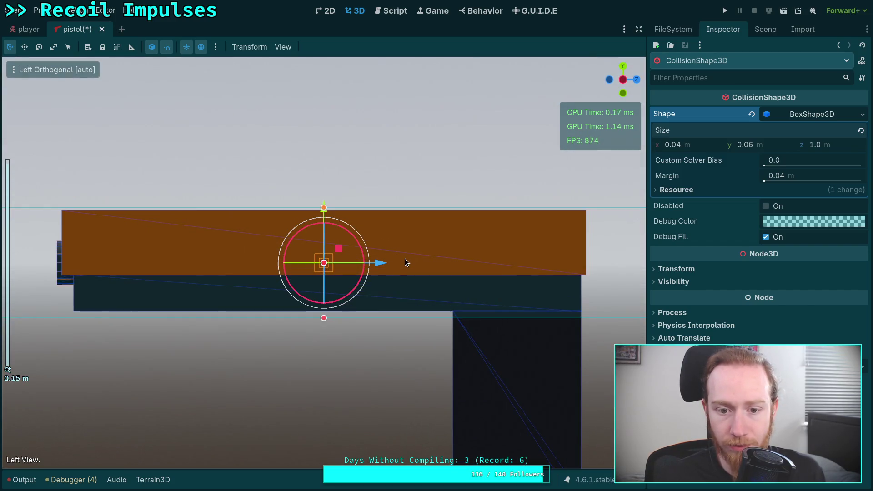
click(775, 146)
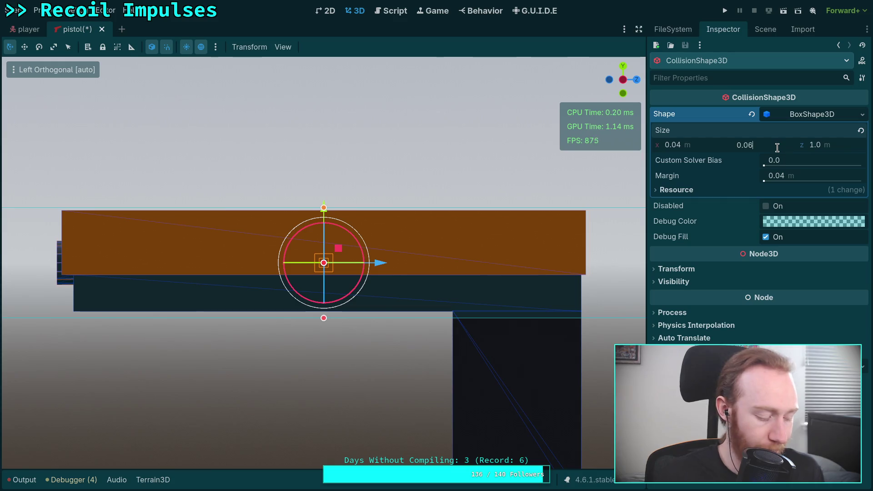
text(0.05)
key(BackSpace)
text(5)
key(Return)
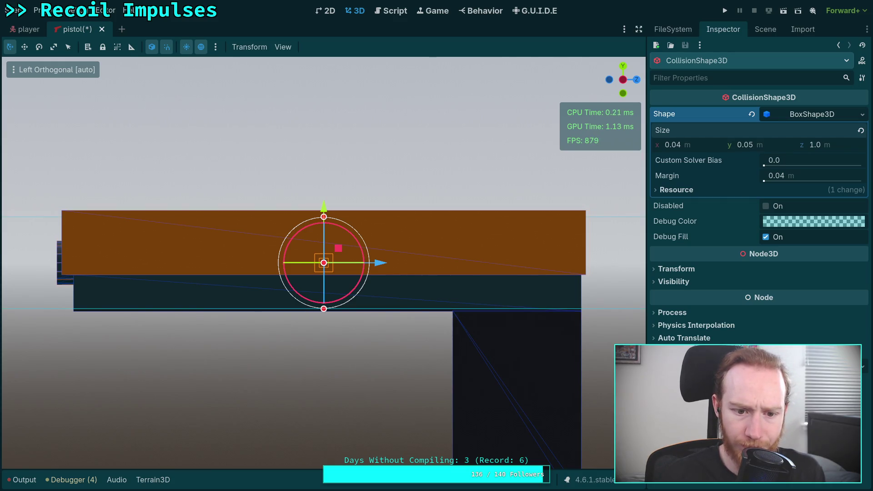
click(755, 144)
text(6)
key(BackSpace)
text(5)
key(Return)
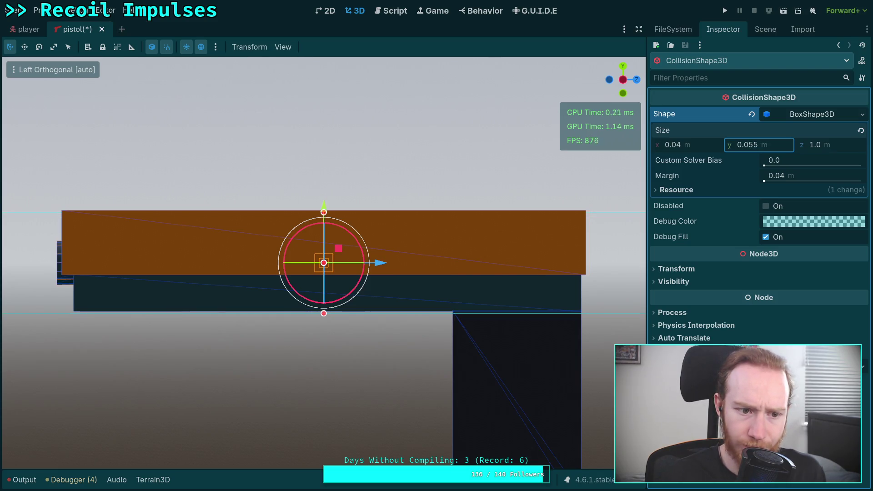
- Set the collision shape's Position y to 0.001 m after first trying 0.01
click(685, 270)
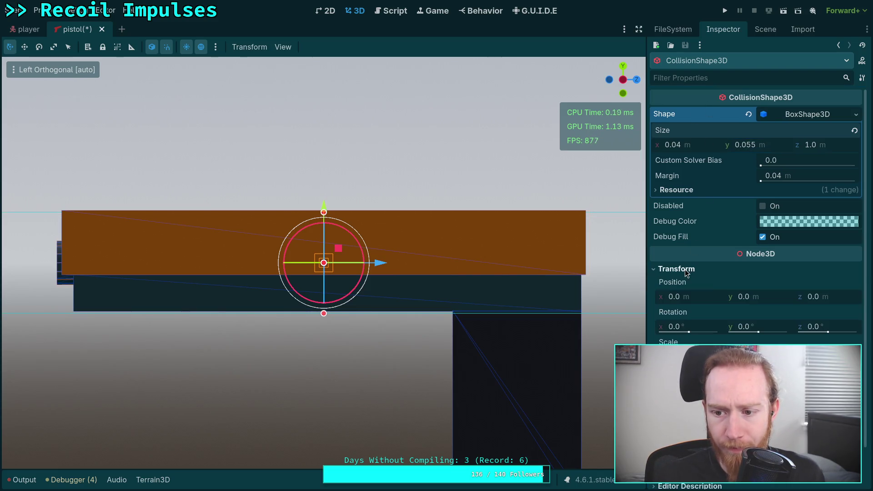
click(773, 297)
text(0.01)
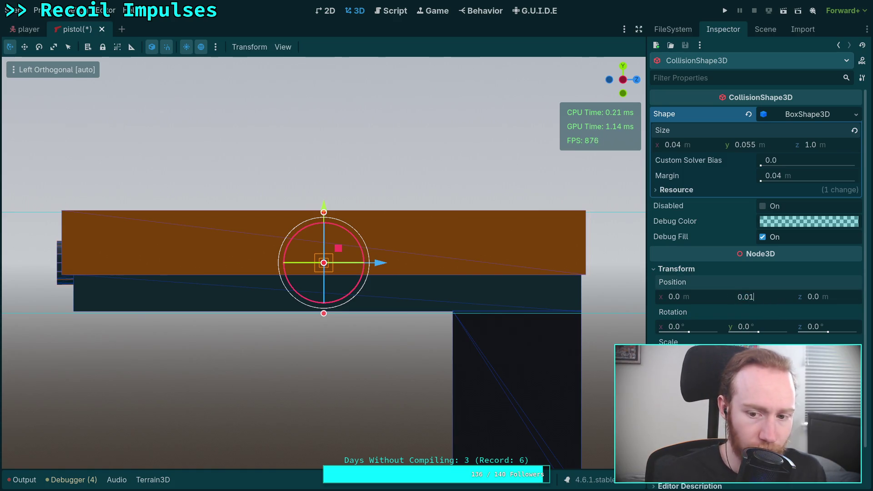
key(Return)
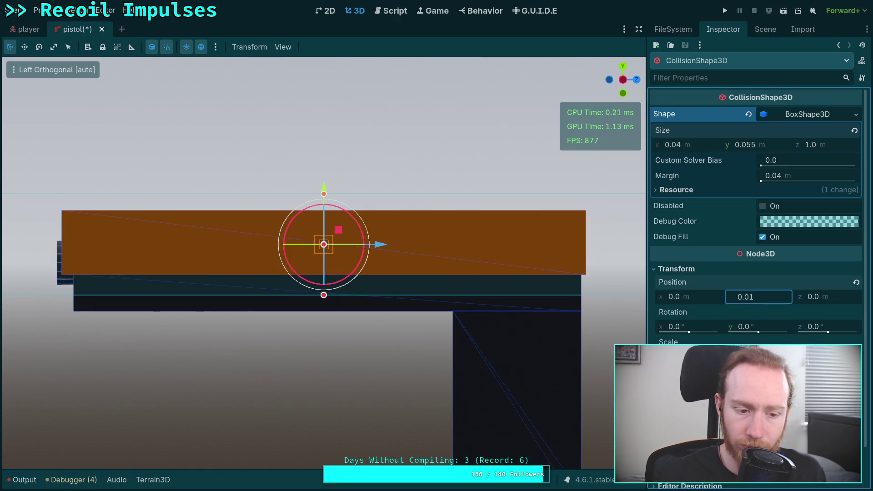
text(0.001)
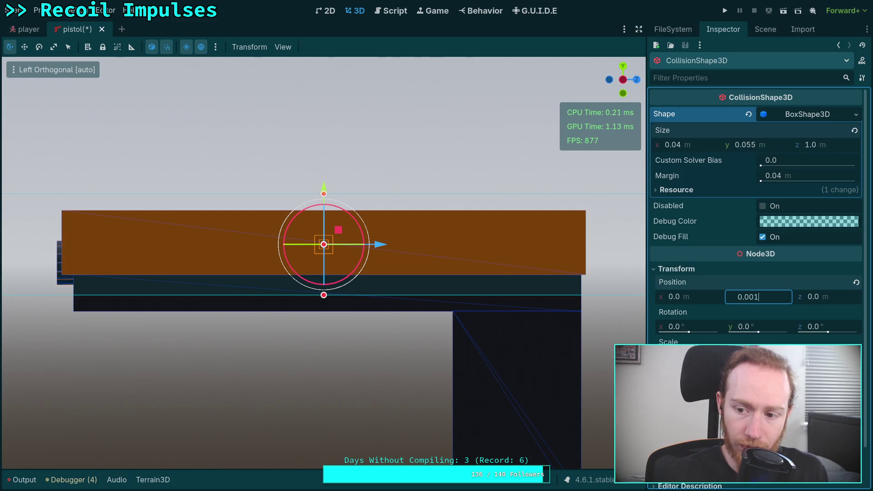
key(Return)
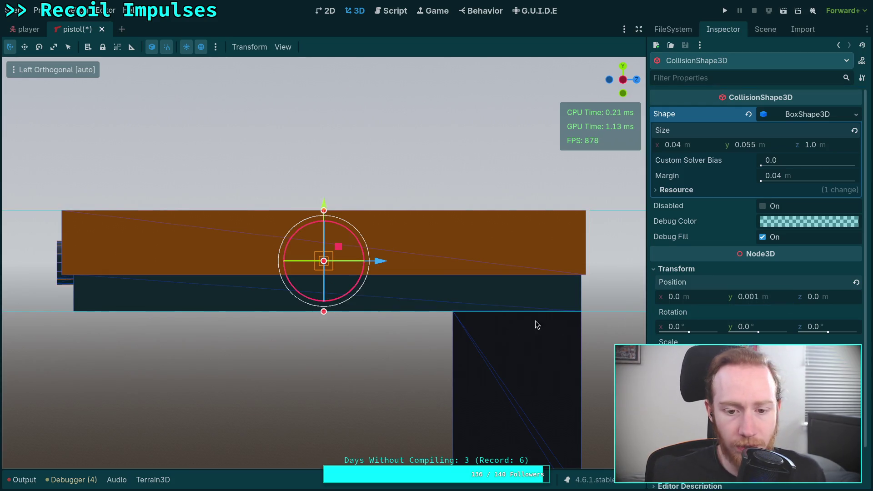
- Shorten the box's Size z to 0.285 m to match the slide length
scroll(536, 320, down, 5)
drag(814, 144, 768, 145)
scroll(452, 264, up, 5)
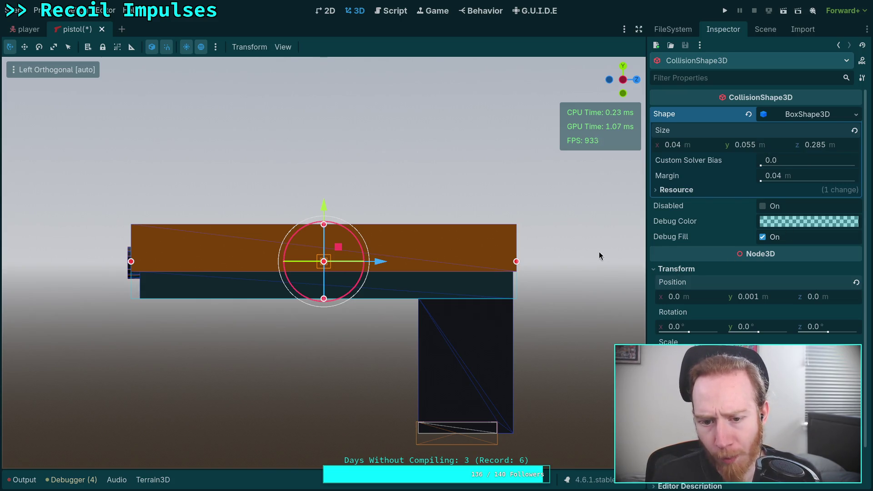
drag(575, 242, 507, 277)
- Go back to the Scene tab and select the pistol's RigidBody3D node
scroll(508, 281, down, 3)
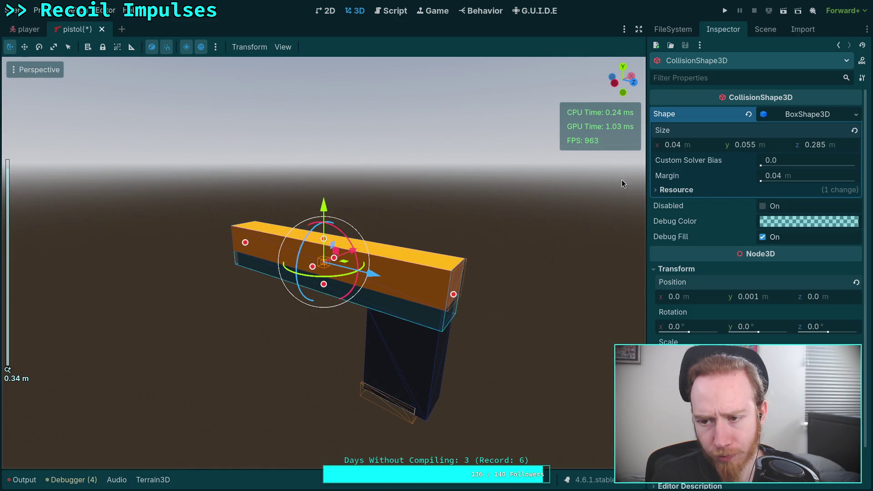
click(773, 31)
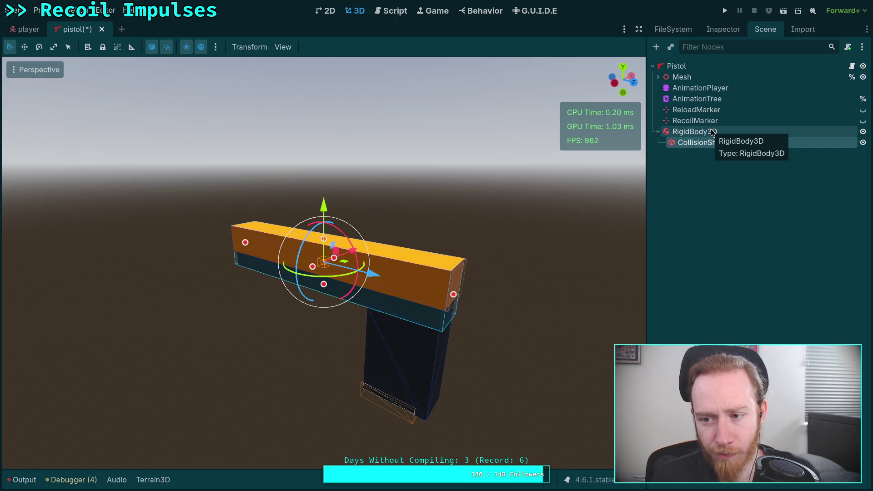
click(713, 132)
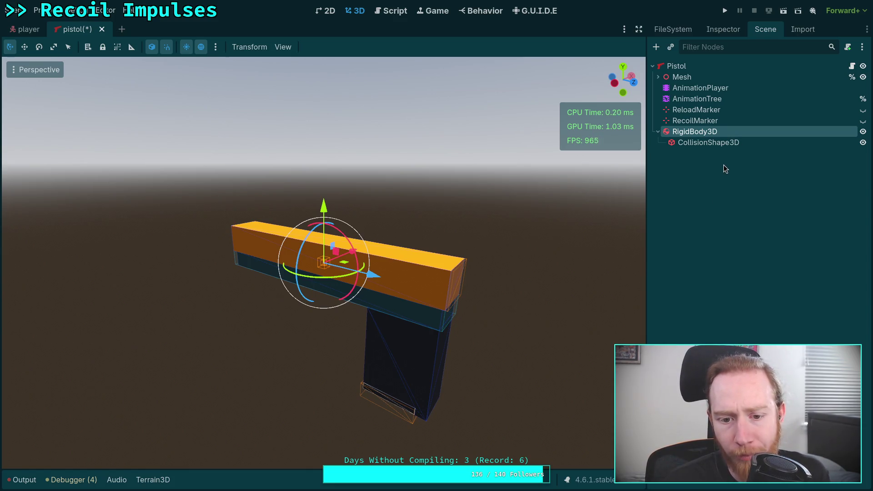
click(694, 181)
- Select RigidBody3D and CollisionShape3D, then inspect the pistol from front and top views
click(693, 132)
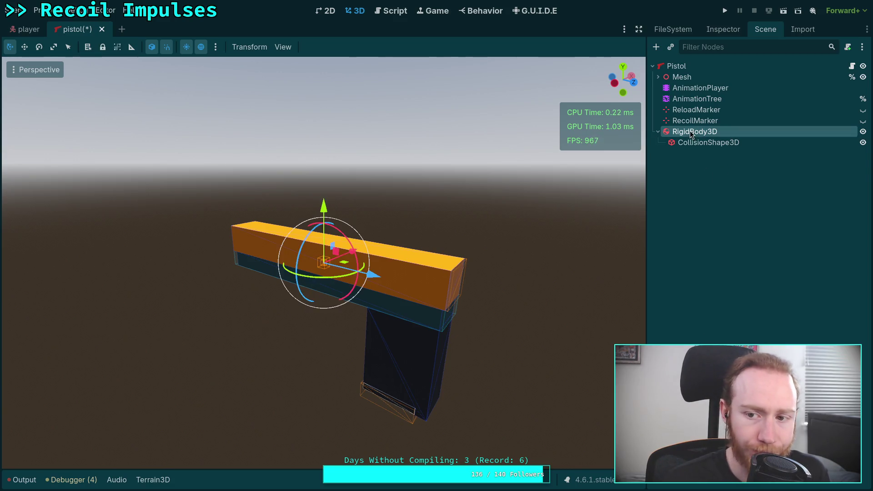
ctrl+click(697, 144)
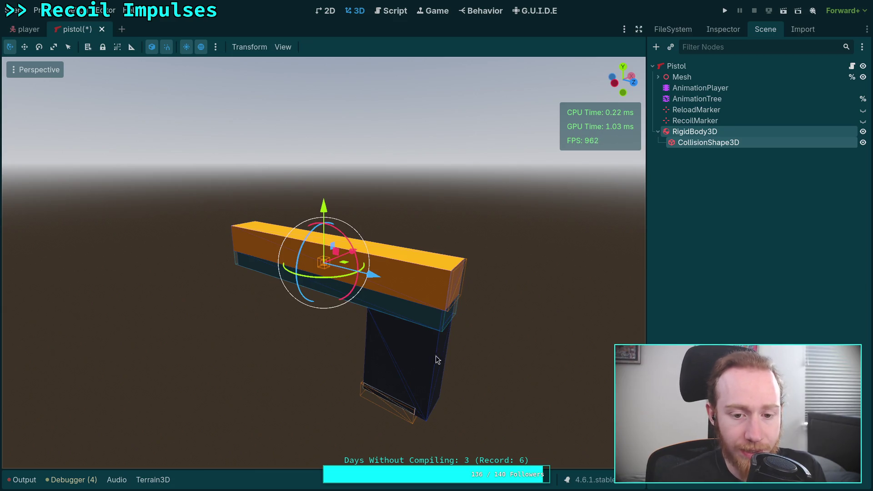
mouse_move(429, 287)
mouse_down()
mouse_move(433, 257)
mouse_move(463, 237)
mouse_up()
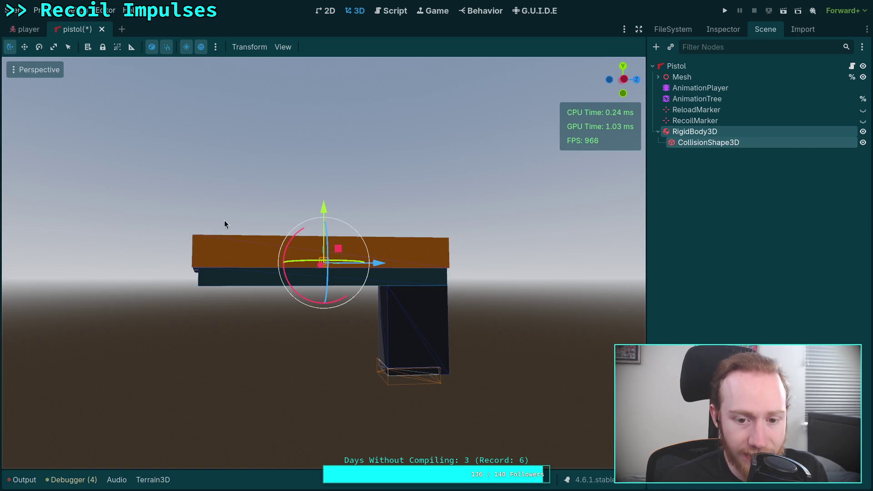
key(KP_1)
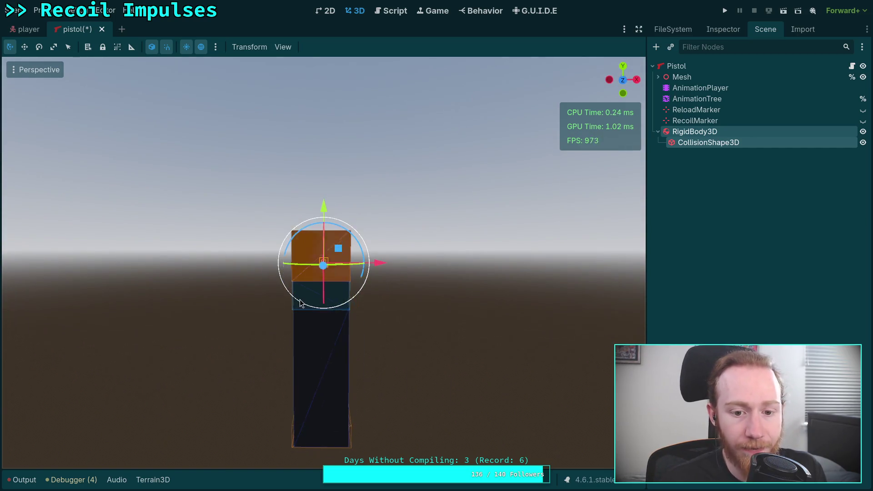
drag(244, 245, 247, 389)
key(KP_7)
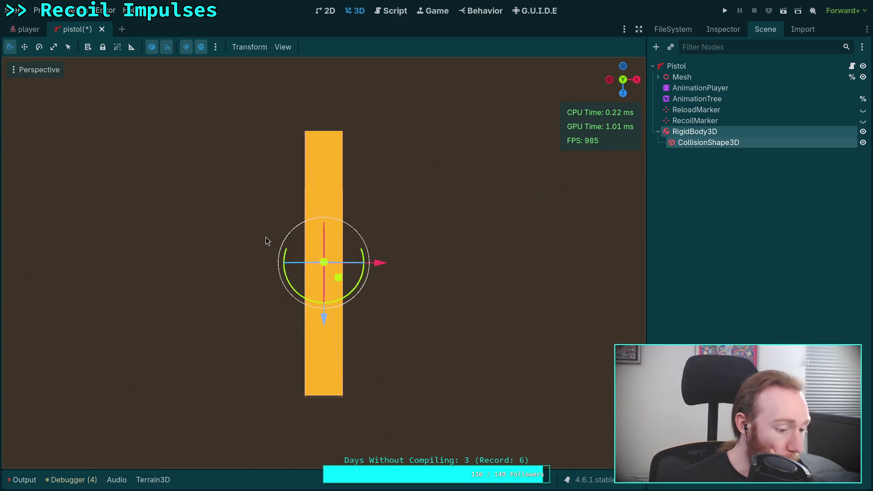
mouse_move(231, 328)
mouse_down()
mouse_move(367, 215)
mouse_move(375, 275)
mouse_move(363, 302)
mouse_move(368, 278)
mouse_up()
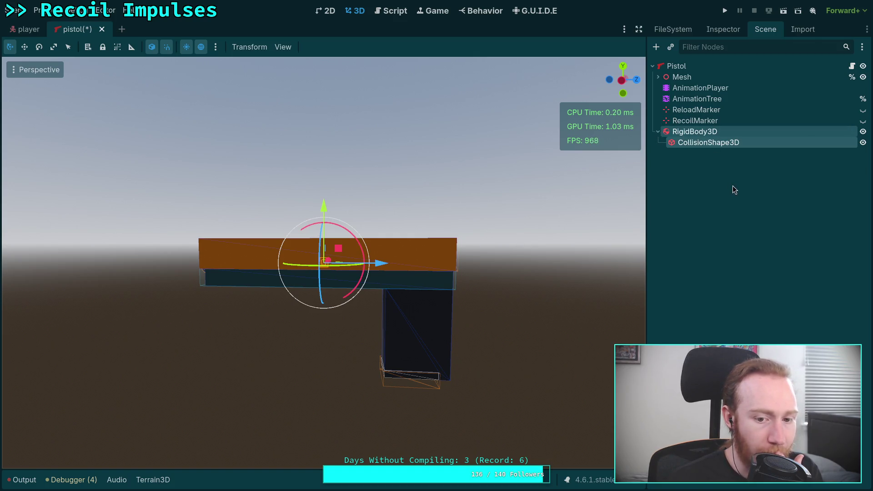
- Duplicate CollisionShape3D with Ctrl+D, creating CollisionShape3D2
click(723, 29)
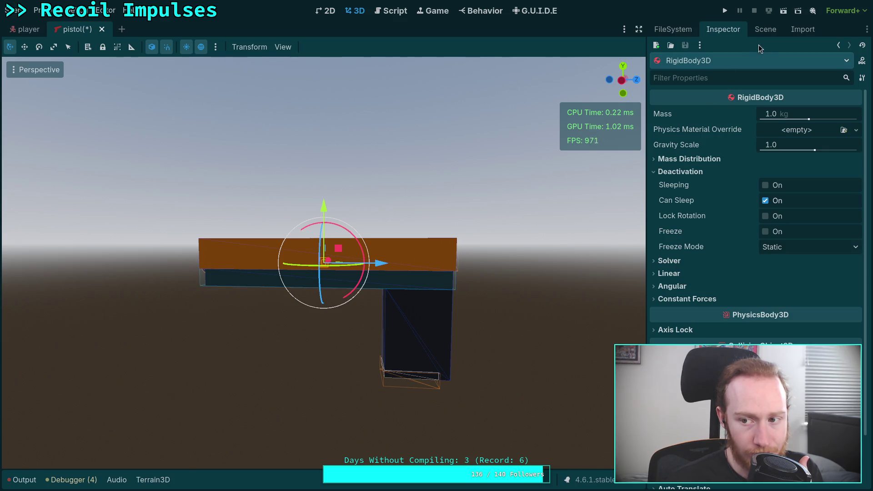
click(766, 32)
click(710, 144)
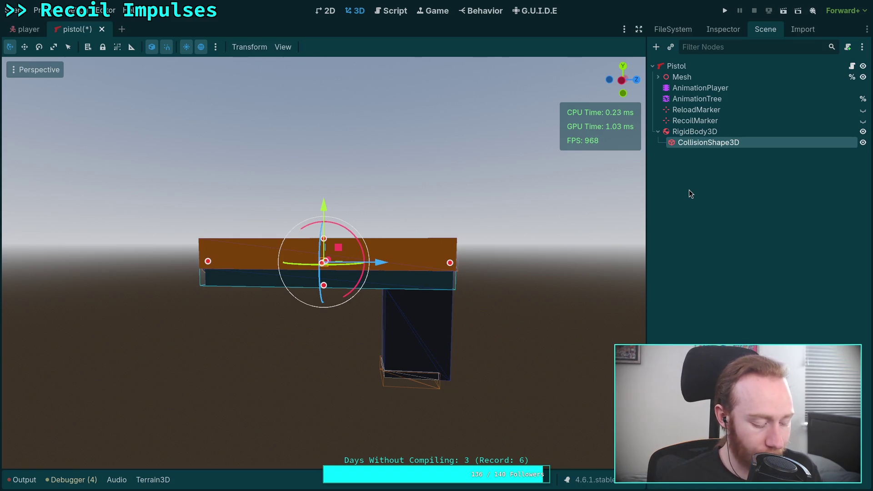
key(ctrl+d)
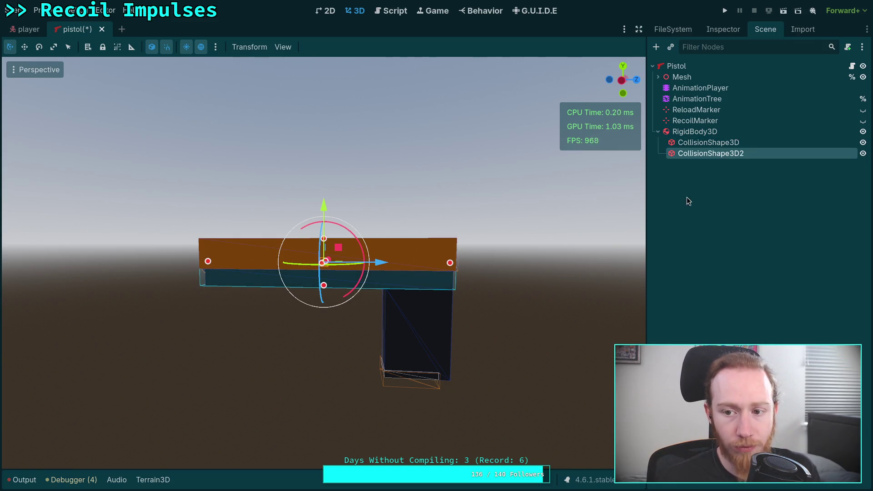
- Try a 0.07 m depth on the shared box shape, then restore it to 0.285
click(619, 85)
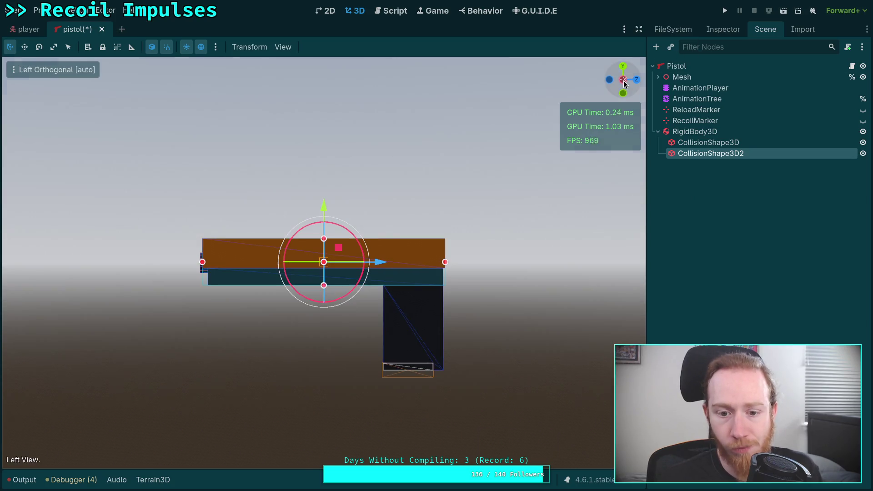
scroll(429, 272, up, 2)
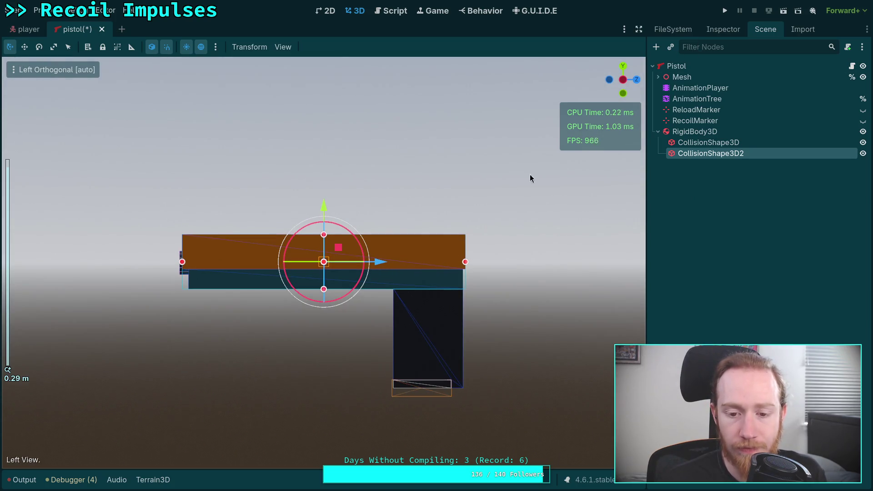
click(732, 30)
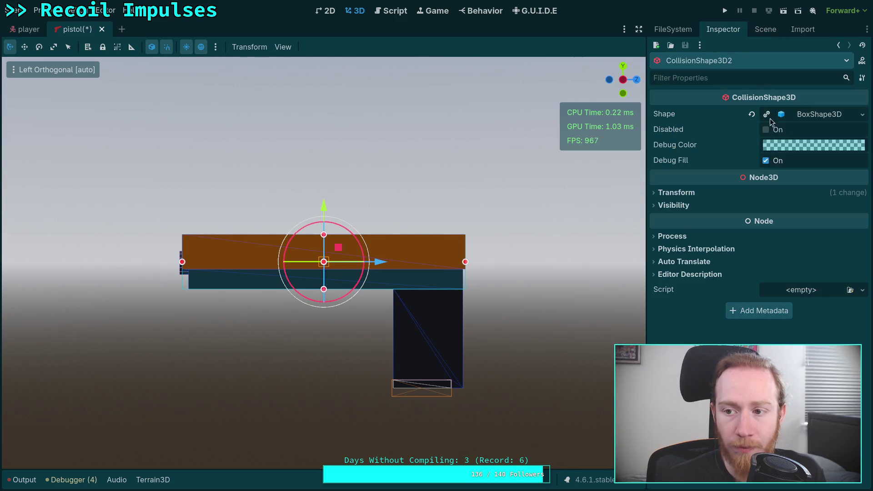
click(806, 115)
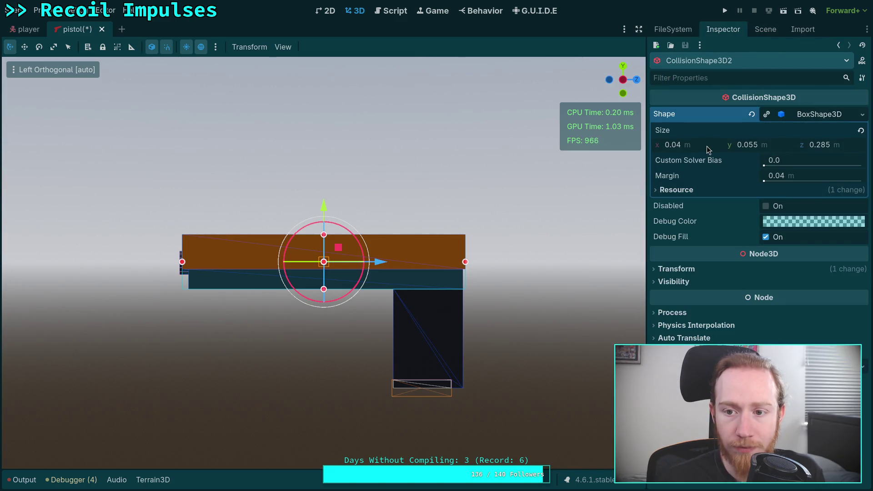
drag(796, 145, 764, 144)
drag(384, 266, 488, 260)
click(840, 145)
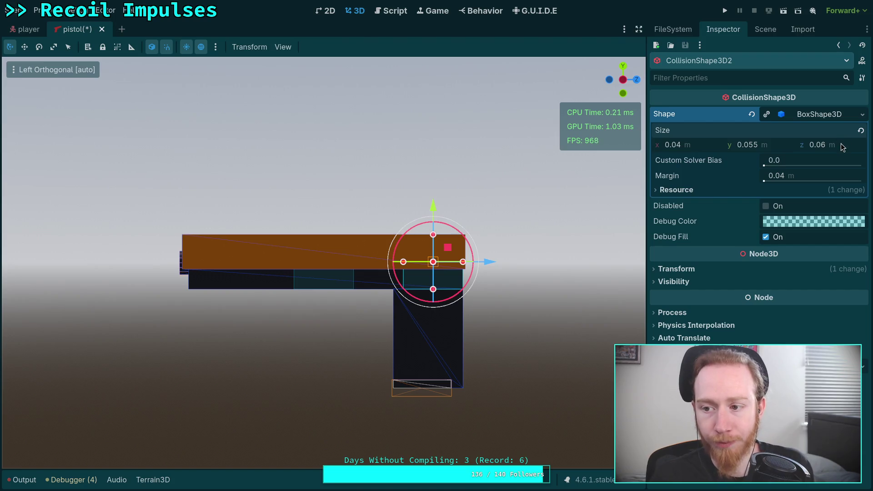
text(0.07)
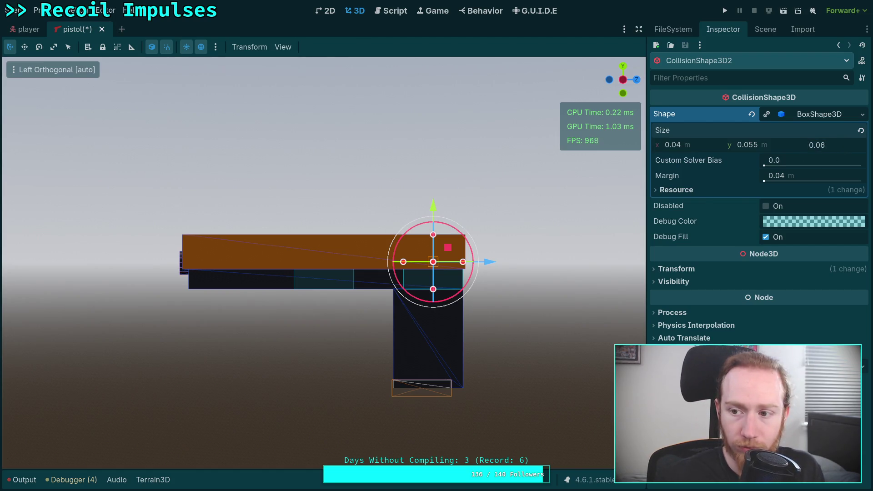
key(Return)
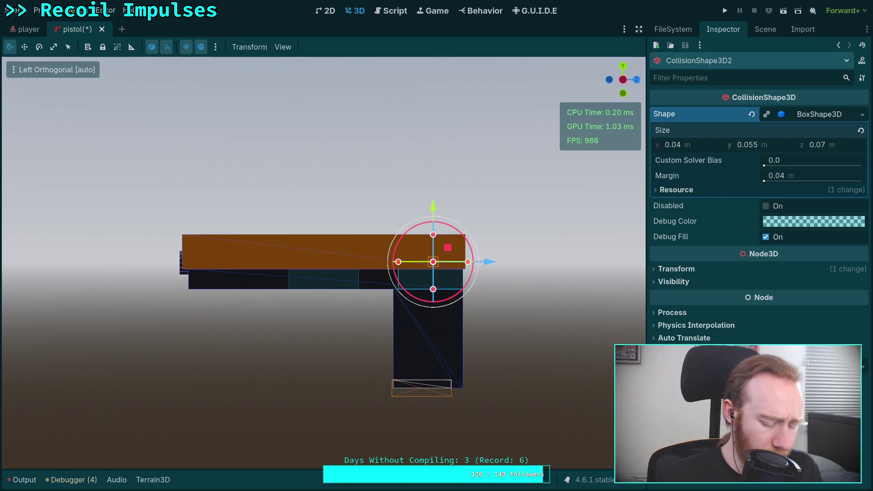
key(ctrl+z)
key(ctrl+z)
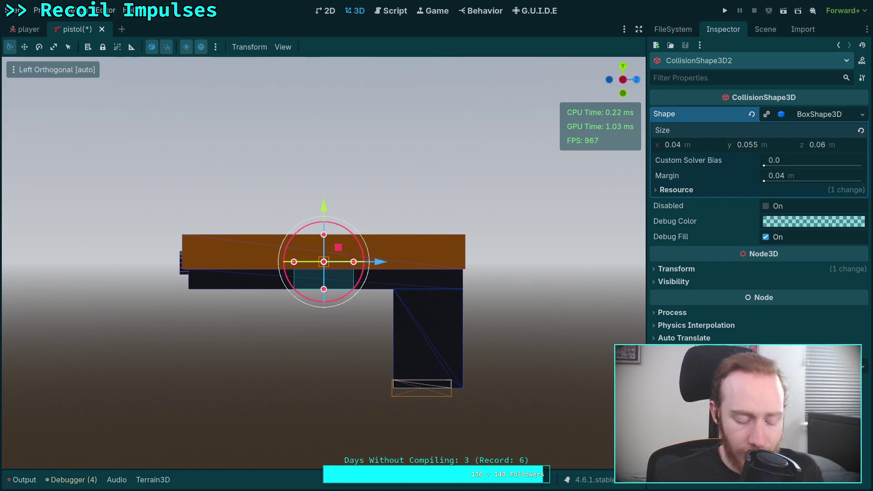
text(0.285)
key(Return)
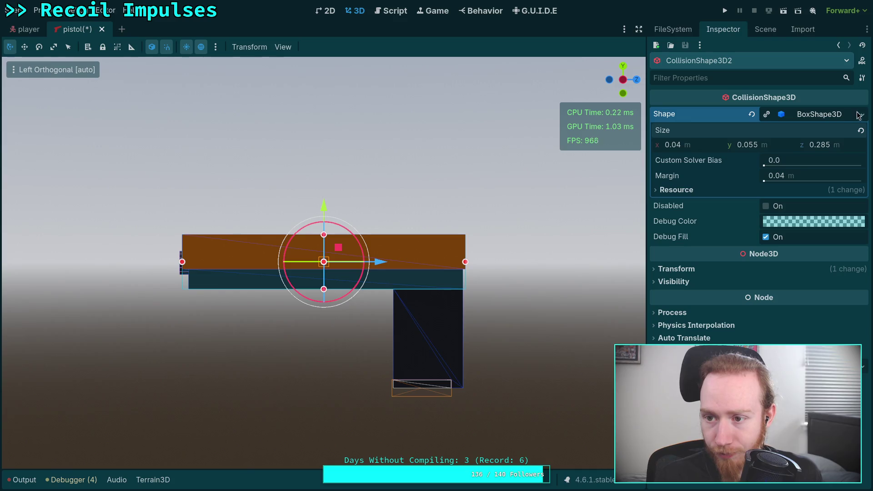
- Make the duplicate's BoxShape3D unique and set its Size z to 0.07 m
click(863, 114)
click(789, 300)
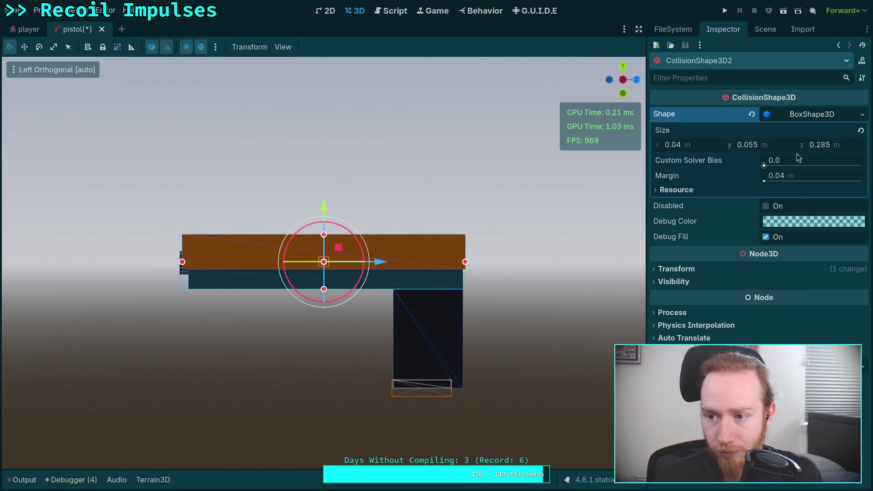
mouse_move(380, 262)
mouse_down()
mouse_move(489, 260)
mouse_move(482, 257)
mouse_up()
click(849, 146)
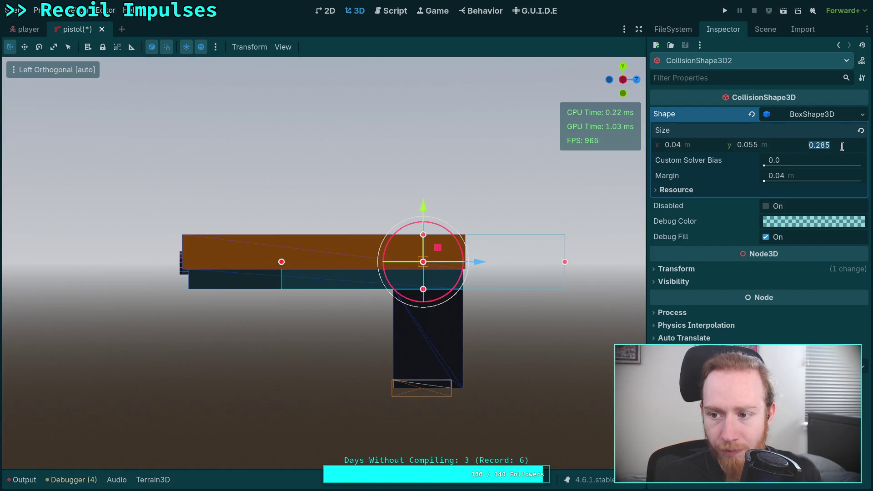
key(BackSpace)
key(BackSpace)
key(BackSpace)
text(0)
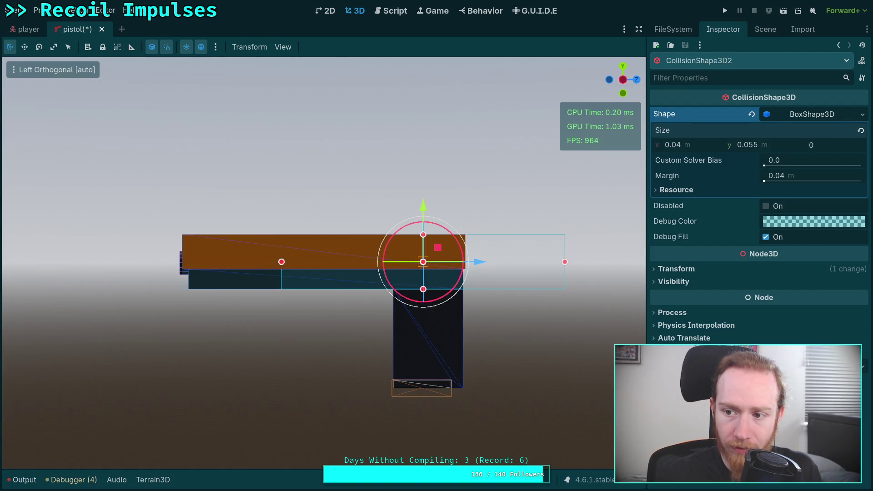
text(.07)
key(Return)
drag(478, 262, 490, 264)
- Set Position z to 0.105 and drag the box down over the grip
click(702, 269)
click(848, 300)
key(BackSpace)
text(06)
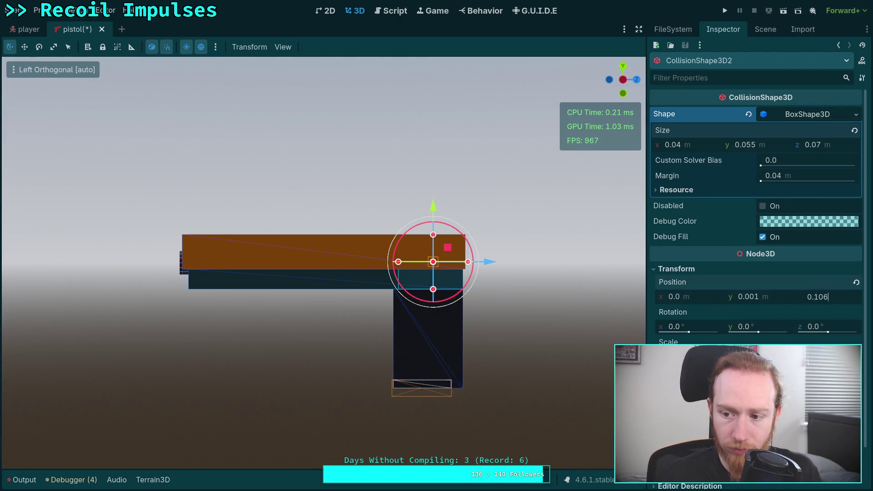
key(Return)
mouse_move(438, 223)
mouse_down()
mouse_move(427, 222)
mouse_move(429, 291)
mouse_up()
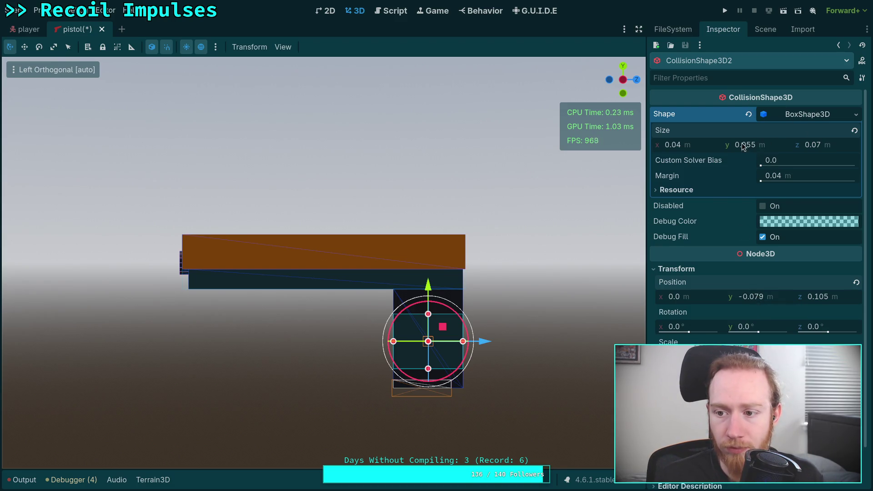
click(630, 82)
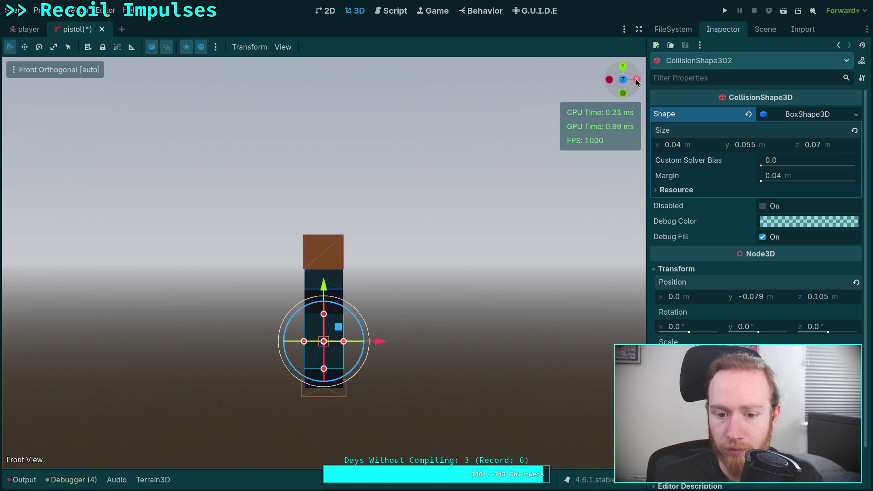
- Set the grip box's Size x to 0.039 m, after first entering 0.038
scroll(424, 284, up, 3)
click(672, 145)
text(0.038)
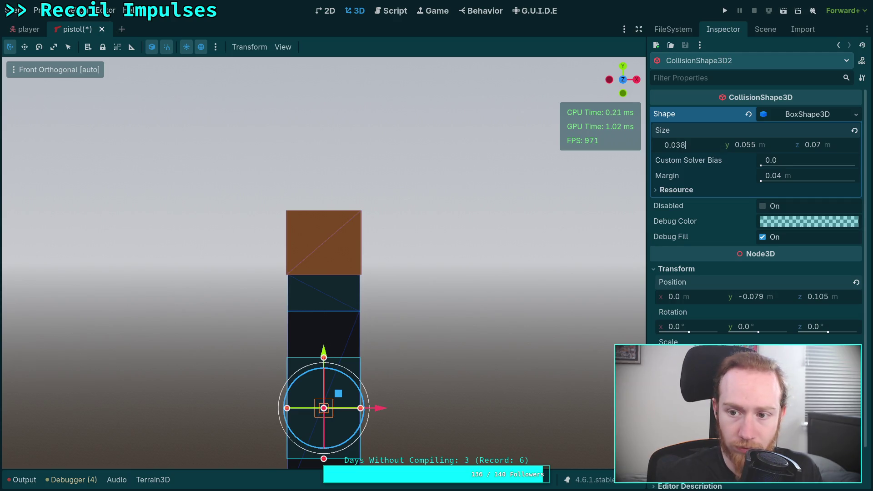
key(Return)
click(675, 145)
key(BackSpace)
text(0)
key(BackSpace)
text(9)
key(Return)
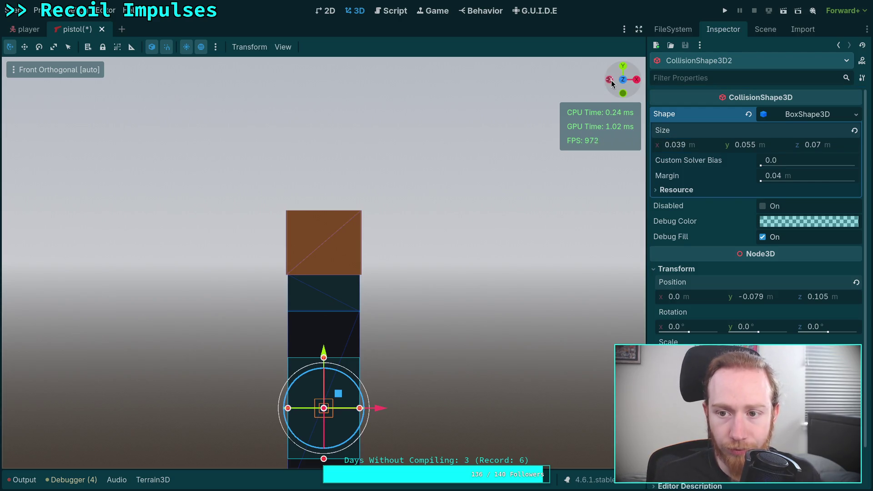
- Adjust the grip box's Size y from the side view, trying 0.08 then 0.1
click(609, 80)
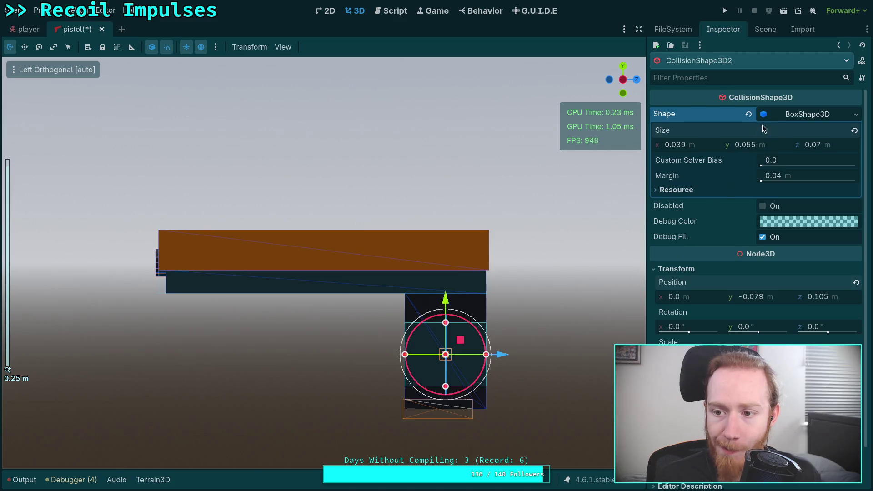
click(746, 145)
key(BackSpace)
key(BackSpace)
text(6)
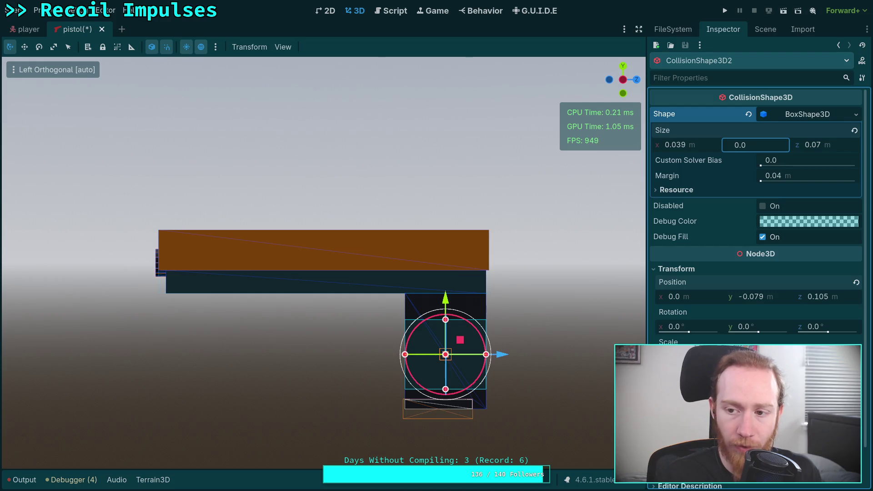
text(8)
key(Return)
click(746, 144)
key(BackSpace)
key(BackSpace)
text(1)
key(Return)
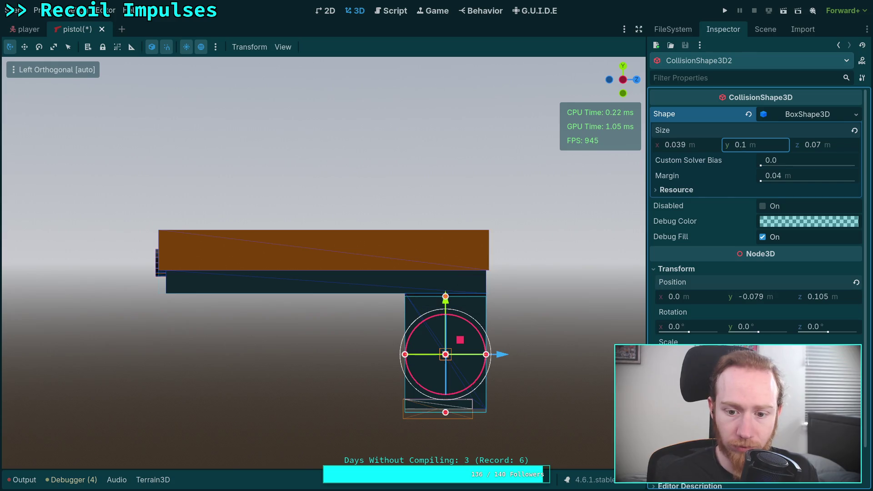
- Position the grip box along y, stepping through -0.06, -0.07 and -0.075
scroll(538, 337, up, 4)
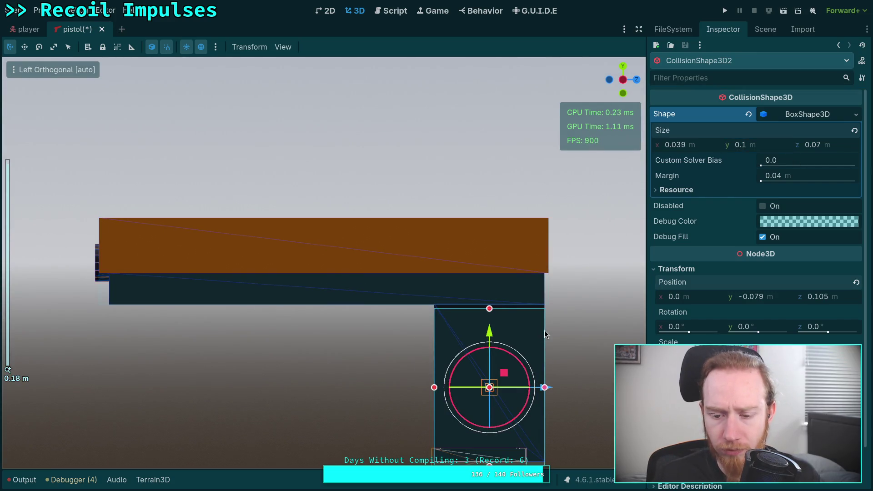
drag(437, 251, 438, 235)
click(786, 296)
click(787, 296)
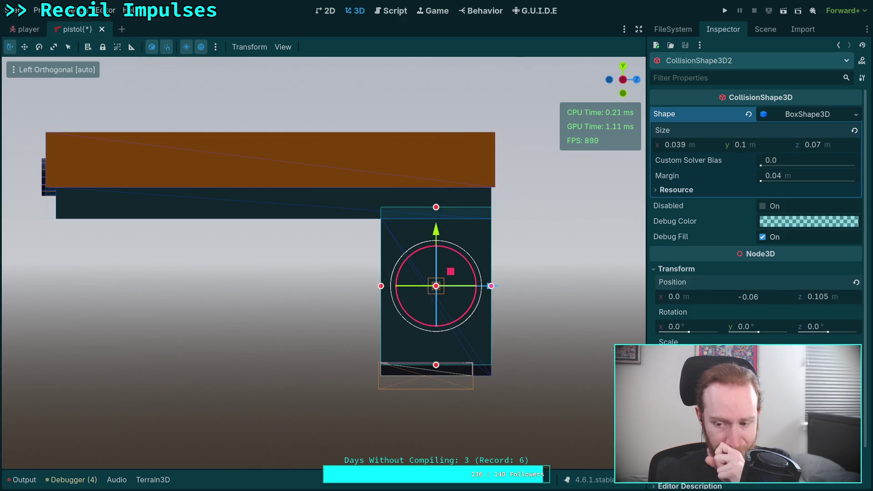
key(Return)
click(759, 297)
key(BackSpace)
text(7)
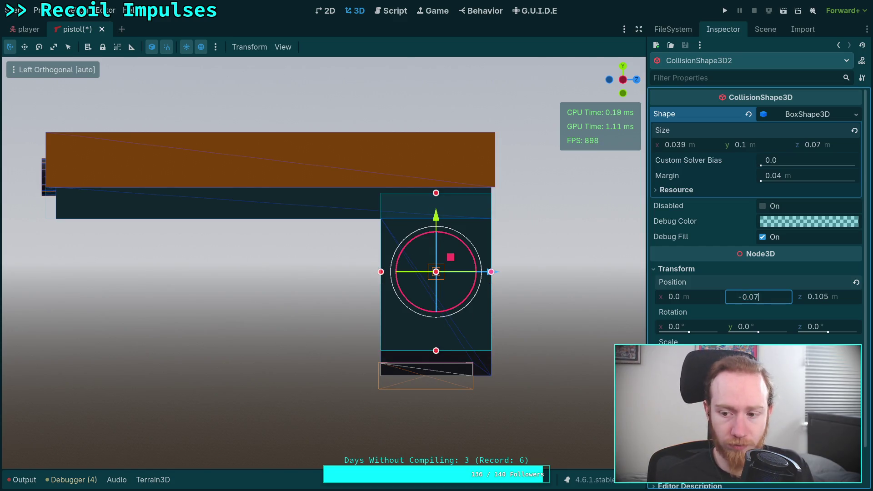
key(Return)
click(759, 296)
text(5)
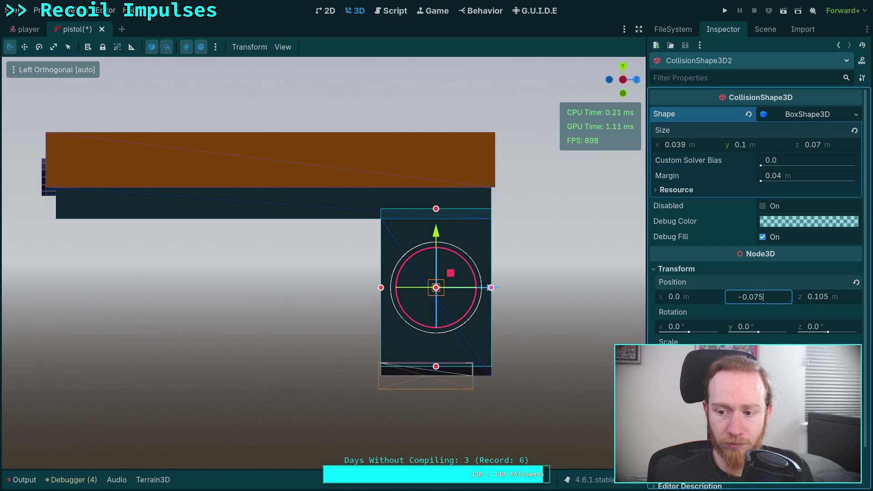
key(Return)
- Fine-tune Position y through -0.0765 and -0.077, settling at -0.076 m
click(759, 296)
text(-0.076)
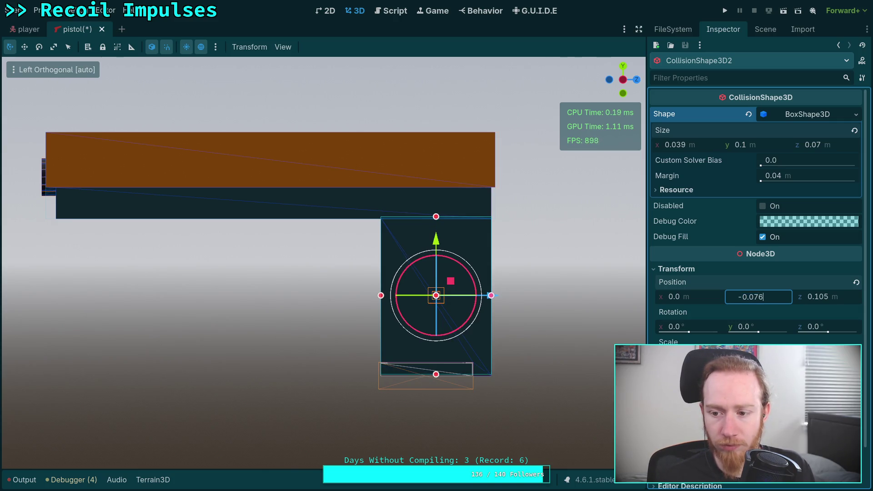
key(Return)
click(759, 297)
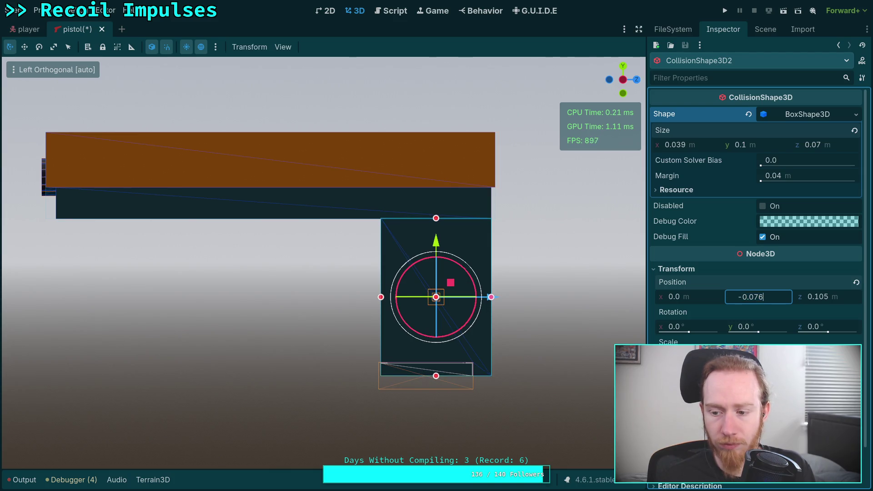
text(5)
key(Return)
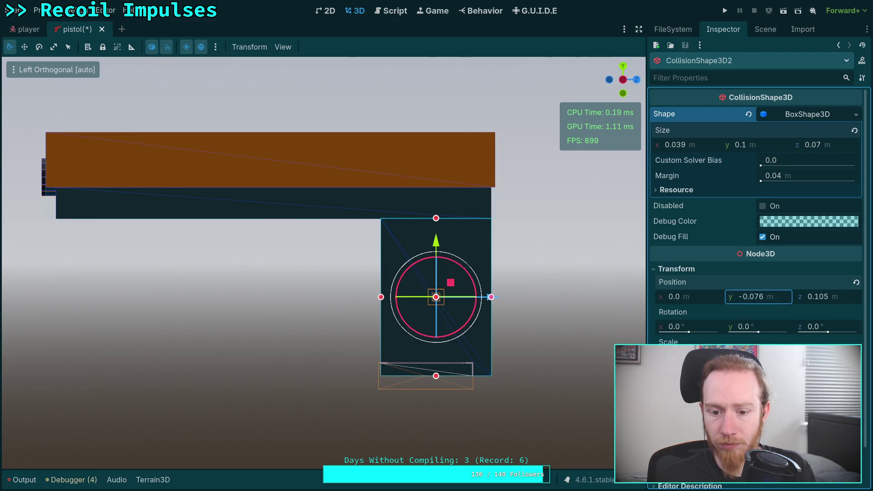
click(758, 296)
key(Return)
click(759, 296)
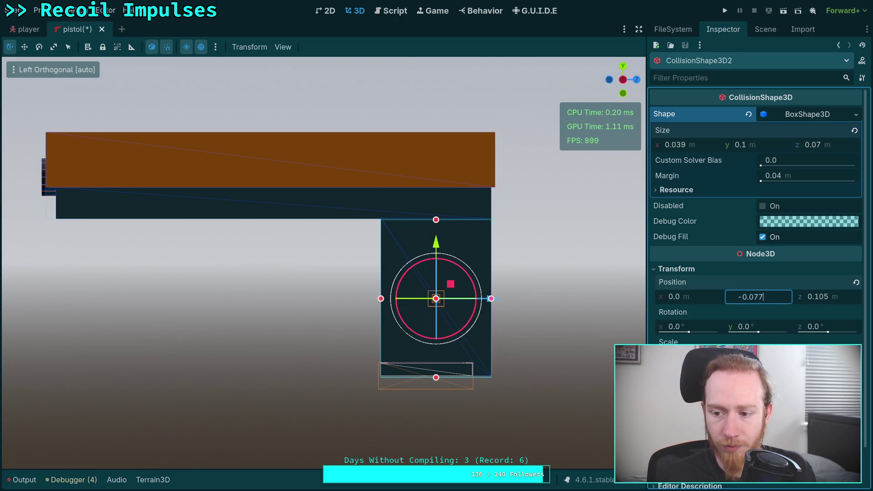
key(Return)
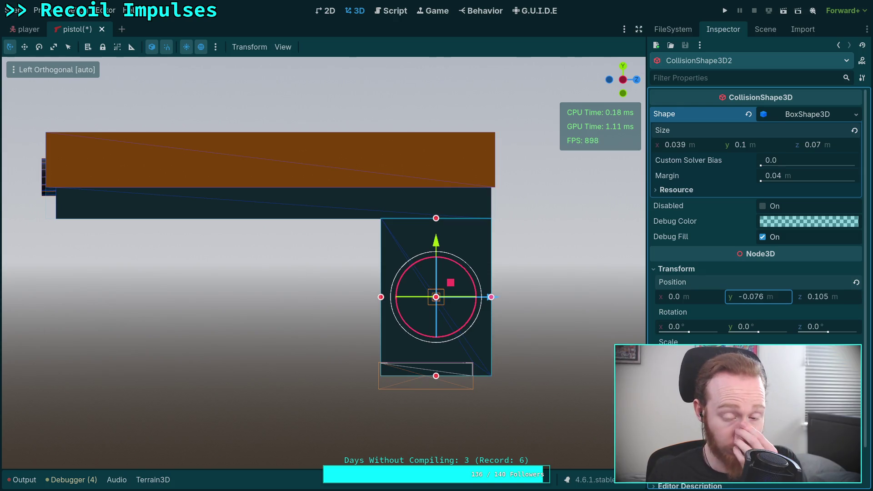
- Set the box height to 0.1 m after trying 0.099, then deselect the shape
click(772, 144)
text(0.0)
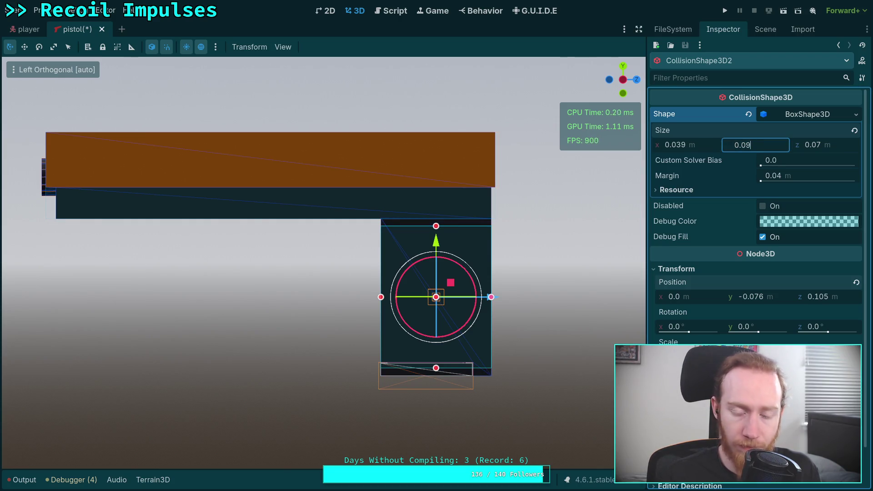
text(9)
key(Return)
key(ctrl+a)
text(0.1)
key(Return)
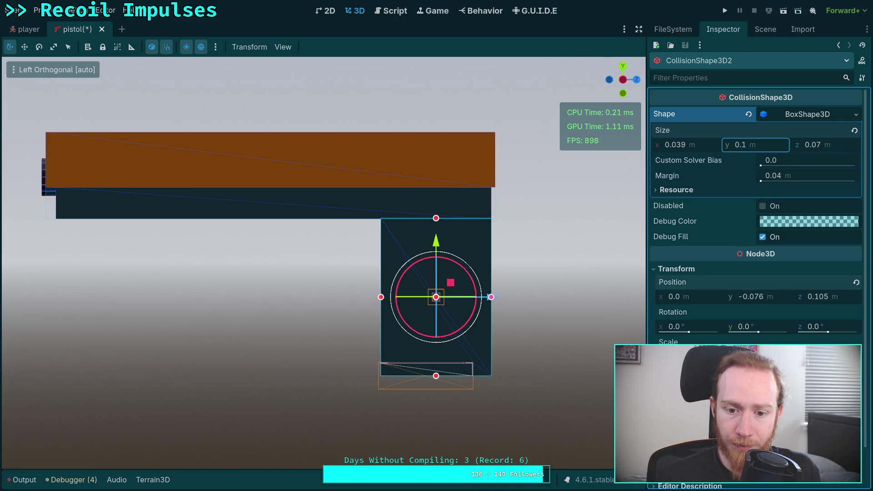
mouse_move(519, 263)
mouse_down()
mouse_move(500, 273)
mouse_move(411, 268)
mouse_move(407, 283)
mouse_move(435, 296)
mouse_move(506, 284)
mouse_up()
scroll(489, 279, down, 3)
click(435, 298)
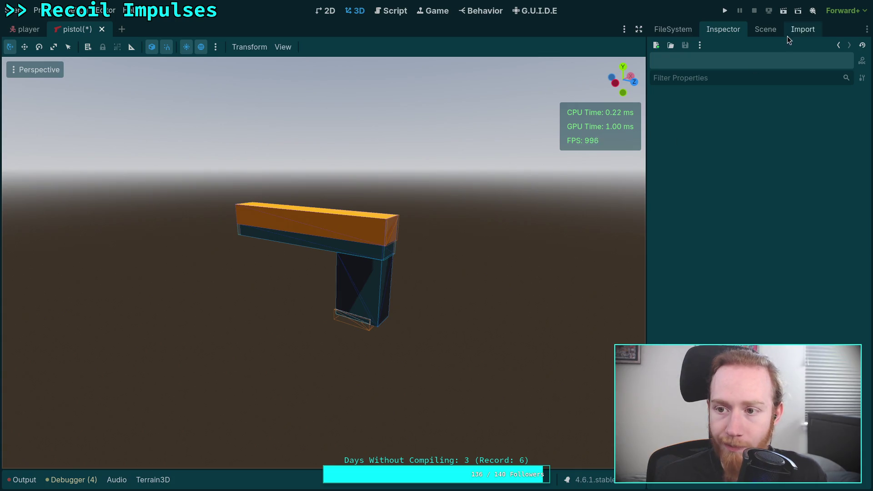
- Select the pistol's RigidBody3D and expand its Mass Distribution settings
click(770, 34)
click(700, 144)
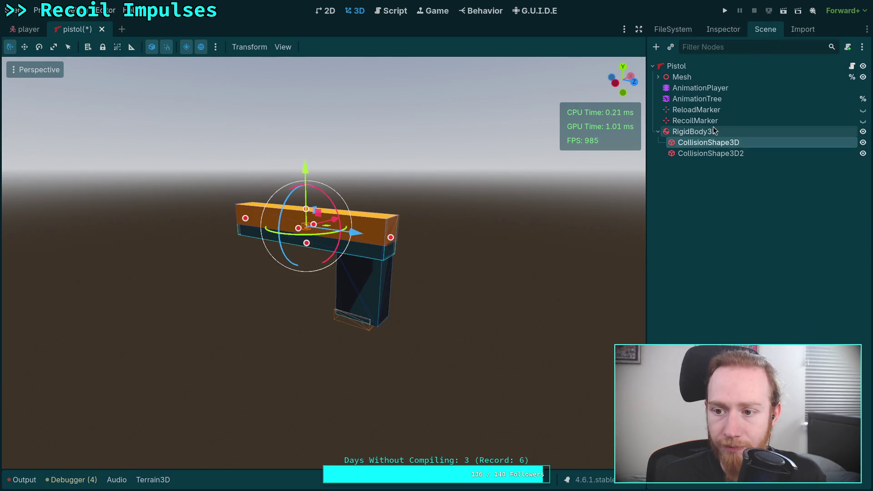
click(709, 153)
click(695, 131)
drag(423, 255, 496, 216)
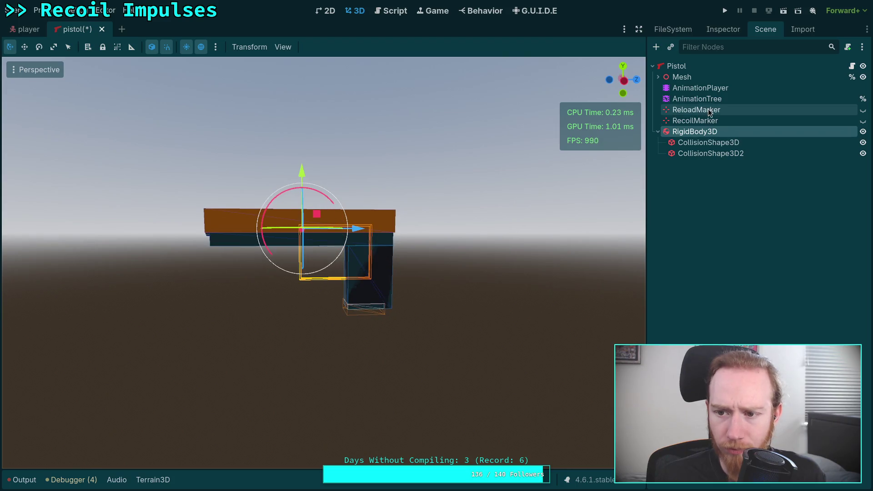
click(724, 29)
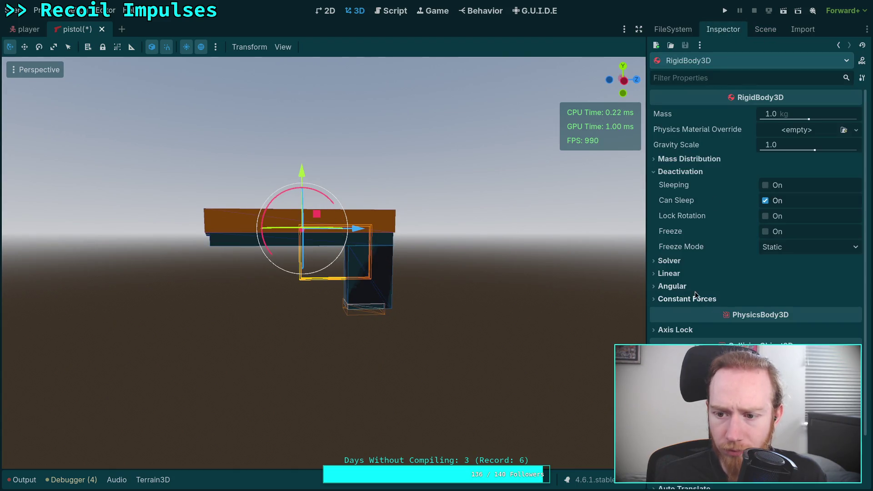
click(669, 158)
- Set Center of Mass Mode to Custom and shift the center of mass x to 0.045 m
click(808, 171)
click(807, 170)
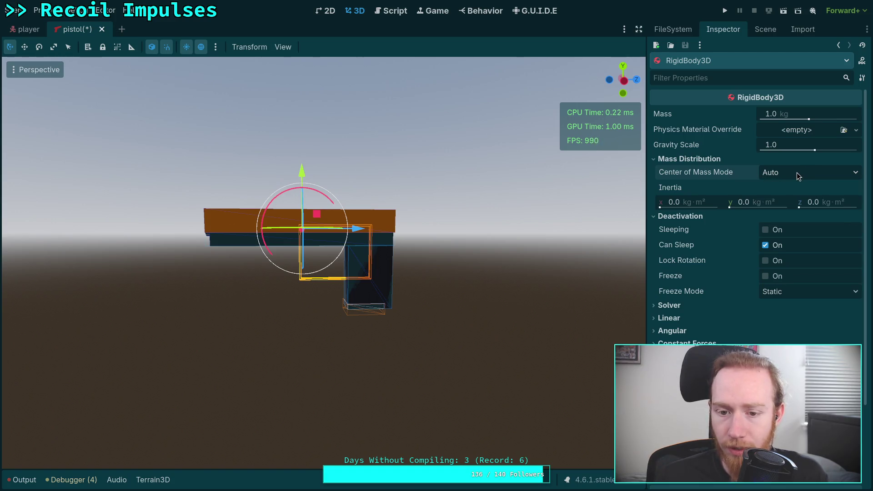
click(796, 173)
click(782, 201)
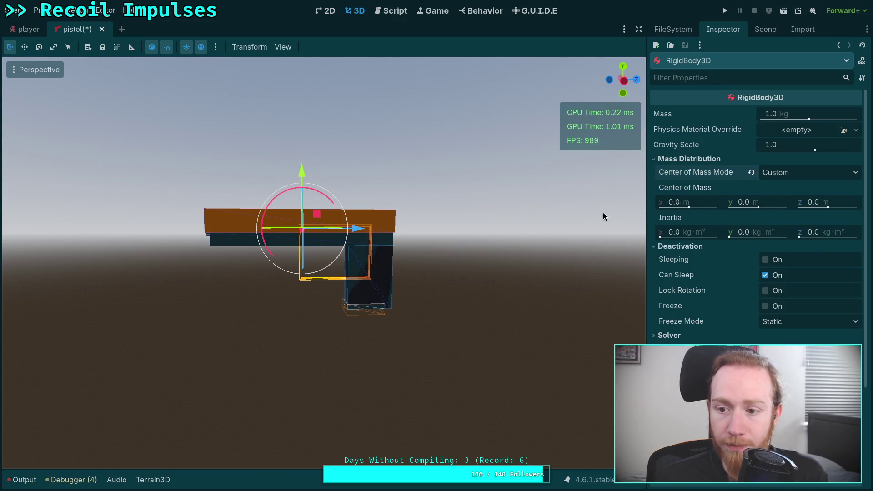
mouse_move(568, 227)
mouse_down()
mouse_move(485, 235)
mouse_move(537, 191)
mouse_up()
drag(673, 203, 681, 203)
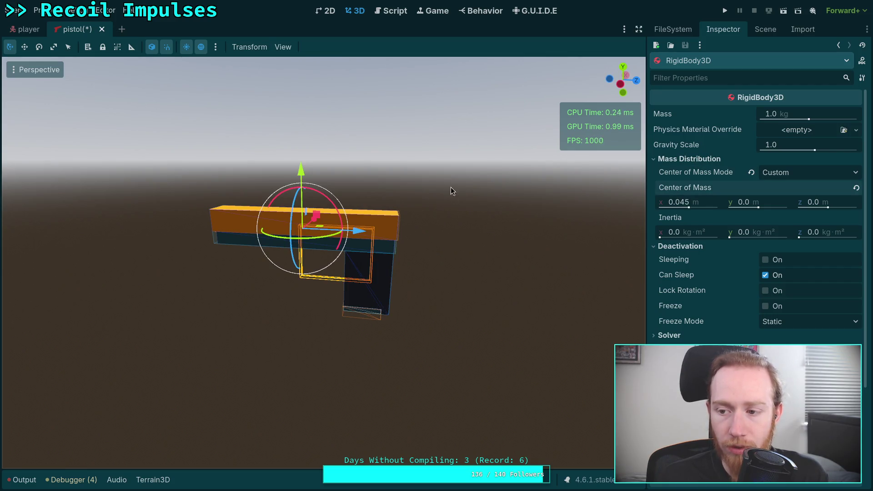
click(766, 29)
- Add a Marker3D child node under RigidBody3D
right_click(703, 132)
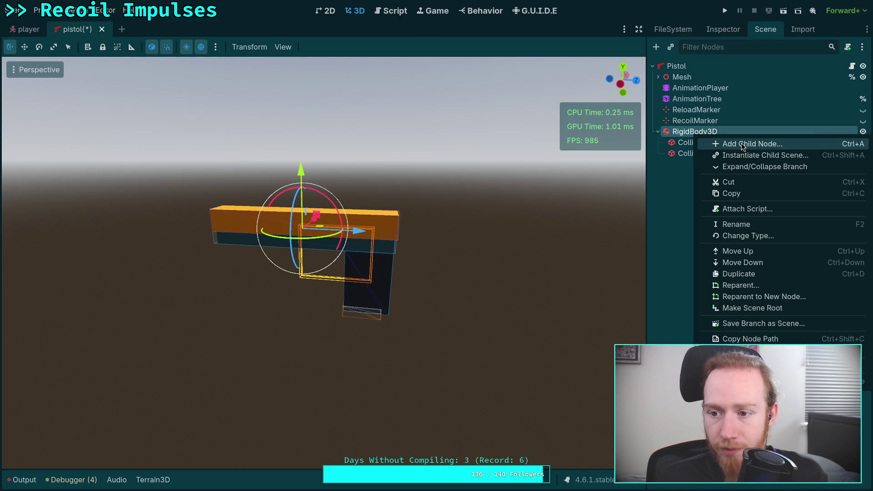
click(753, 143)
click(158, 312)
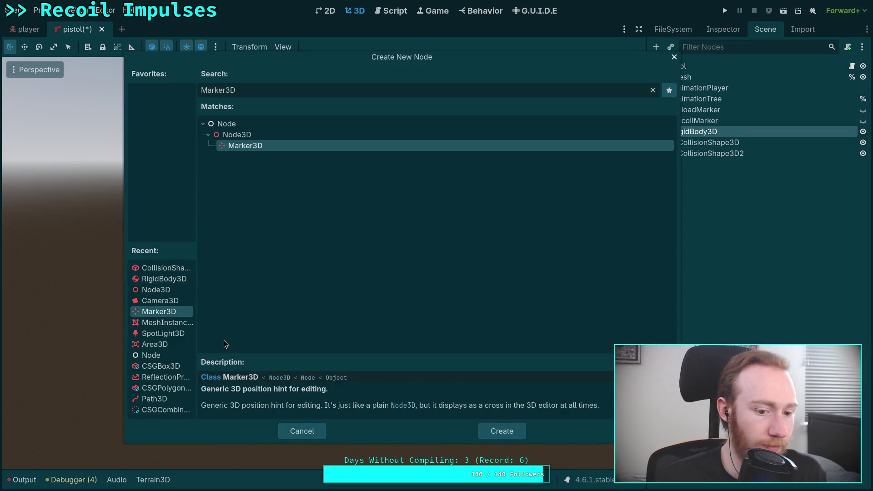
click(502, 431)
- Drag the Marker3D along the pistol and lower it toward the grip
mouse_move(359, 231)
mouse_down()
mouse_move(406, 232)
mouse_move(430, 209)
mouse_move(430, 225)
mouse_up()
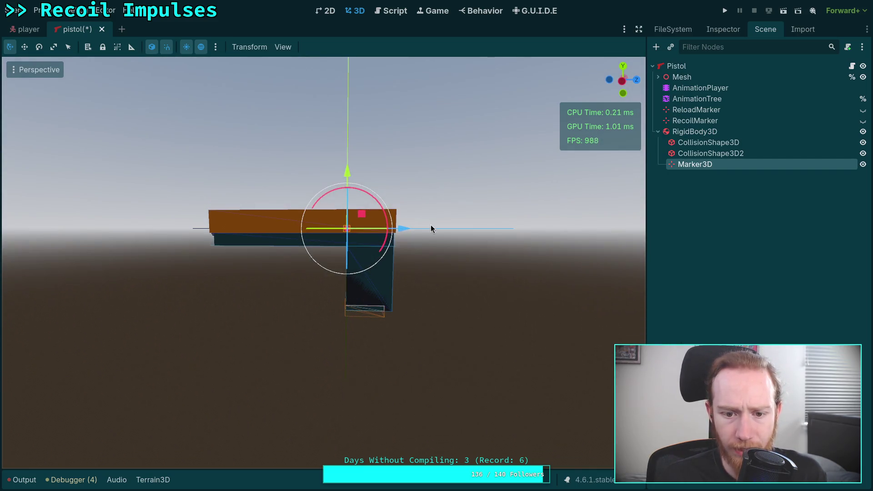
drag(346, 174, 345, 206)
drag(406, 261, 419, 263)
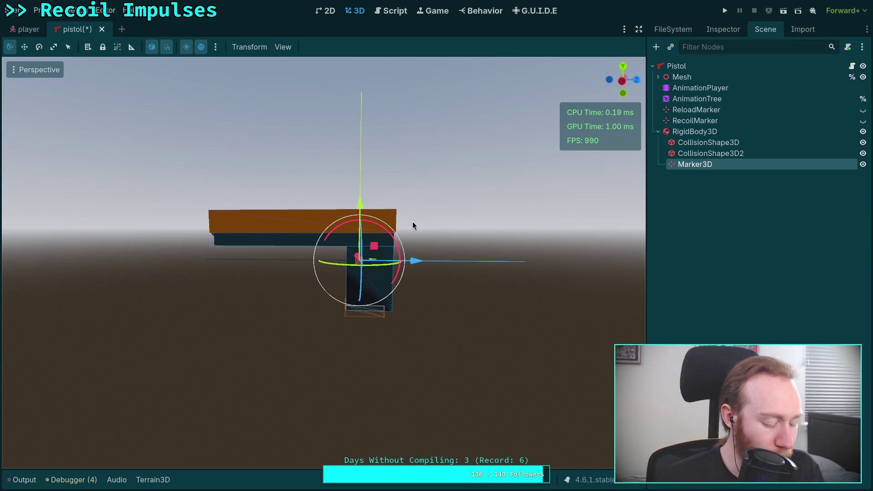
click(623, 80)
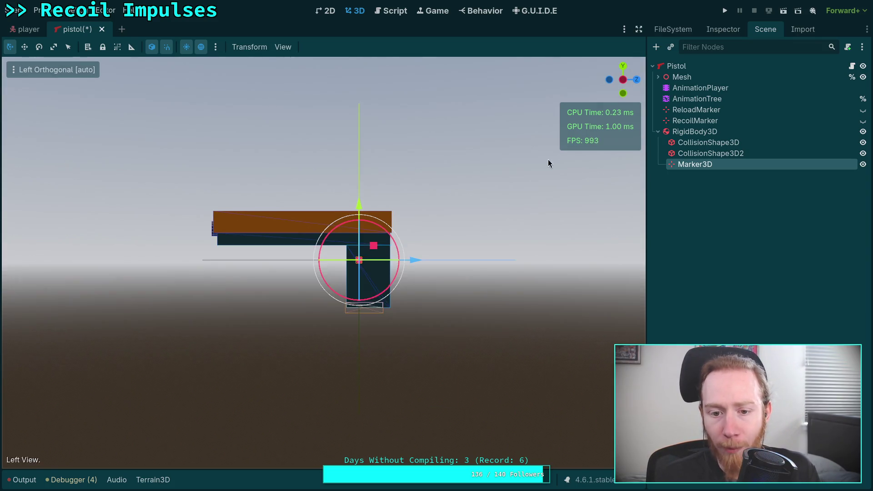
- Drag the Marker3D up and back to the slide's underside, just forward of the grip
mouse_move(373, 245)
mouse_down()
mouse_move(372, 230)
mouse_move(325, 224)
mouse_move(350, 233)
mouse_move(338, 218)
mouse_move(353, 217)
mouse_move(343, 219)
mouse_up()
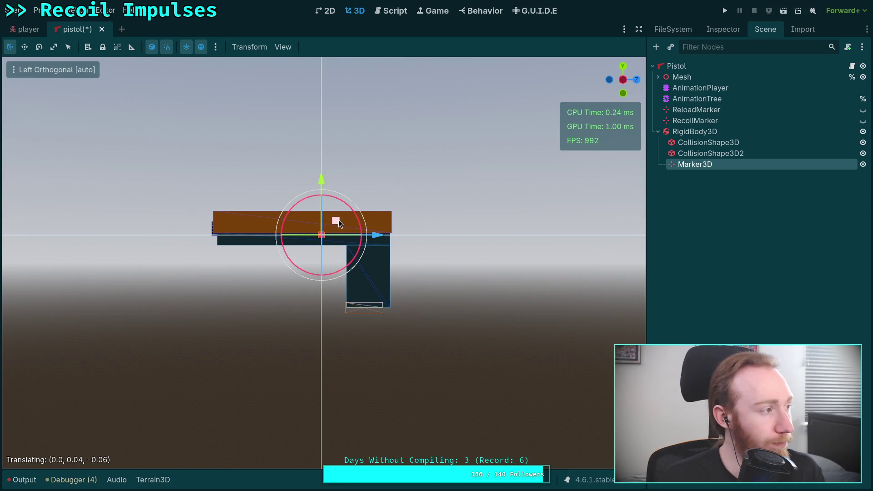
drag(339, 219, 341, 220)
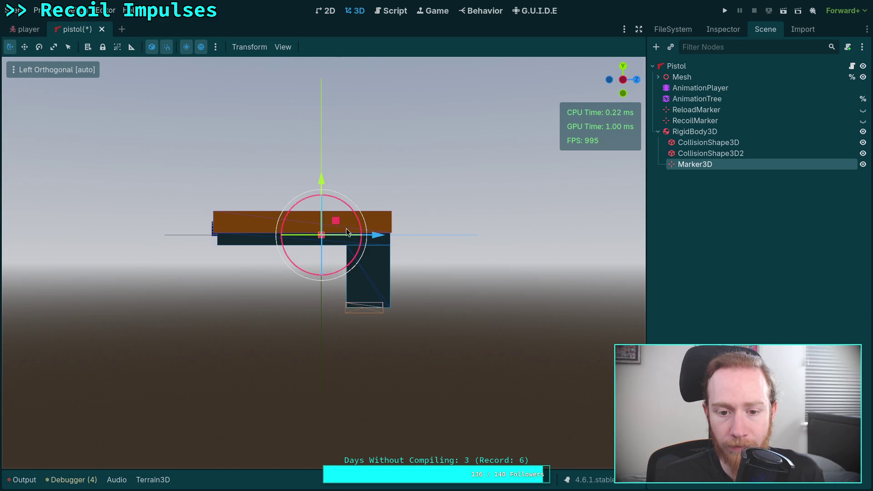
- Inspect the Marker3D's transform values in the Inspector
click(724, 32)
click(704, 146)
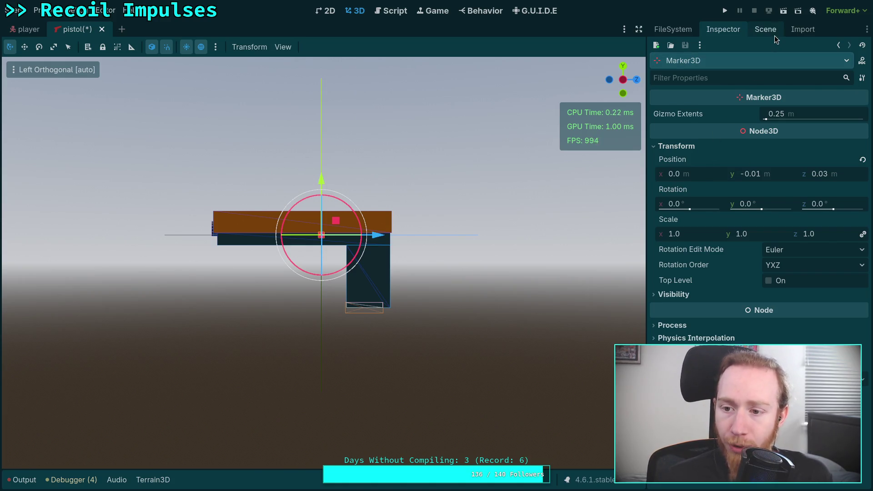
click(774, 36)
- Edit the RigidBody3D's center of mass, setting y to -0.01 and z to 0.03
click(698, 131)
click(723, 29)
click(711, 202)
text(0.045)
key(BackSpace)
key(BackSpace)
key(BackSpace)
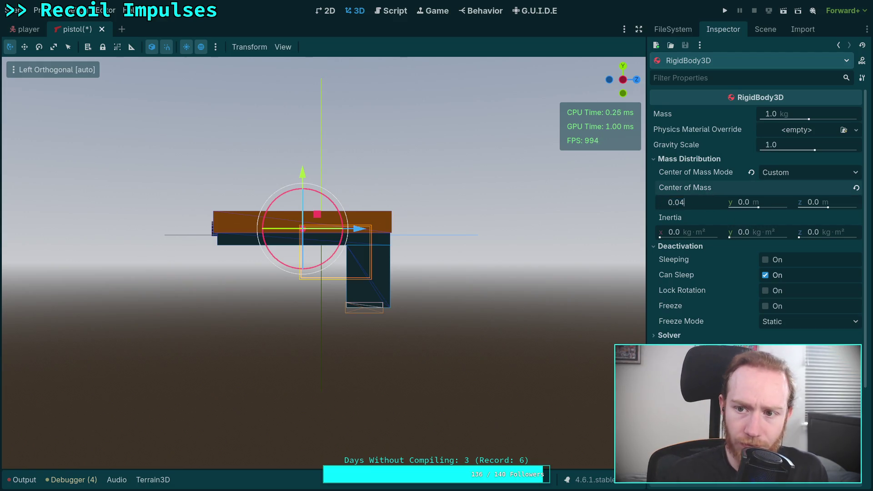
click(752, 198)
text(-.01)
click(814, 202)
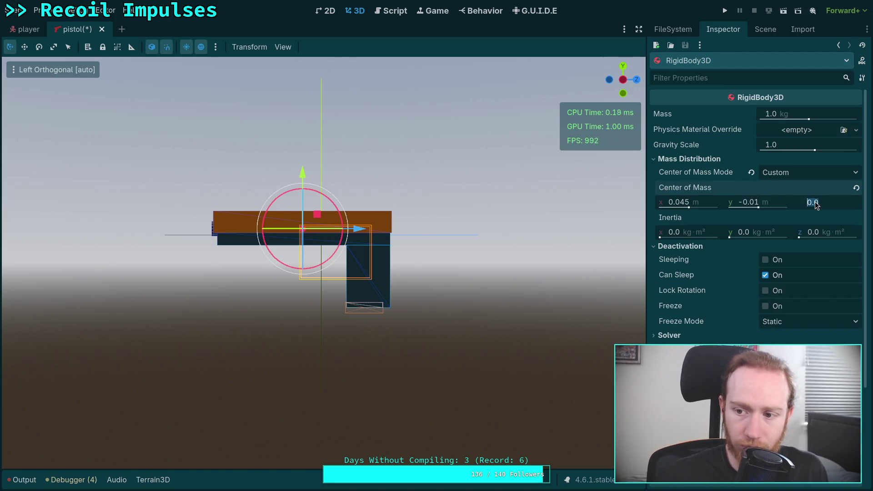
key(BackSpace)
text(0.03)
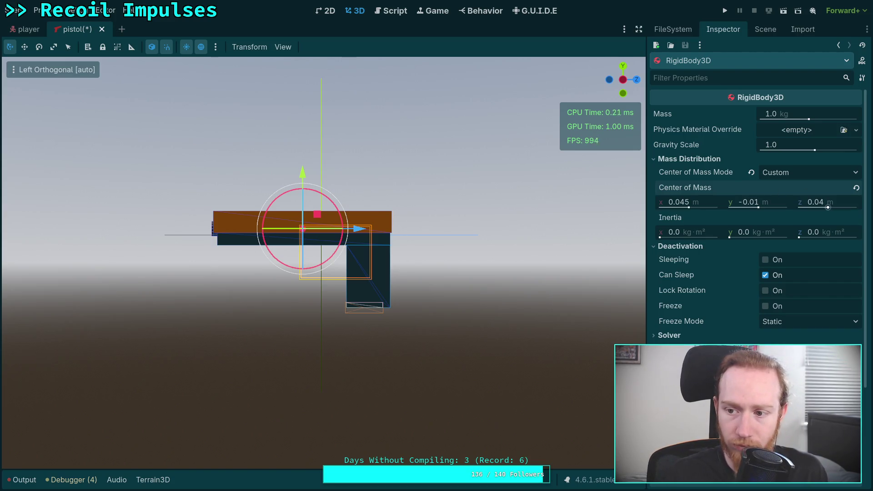
key(Return)
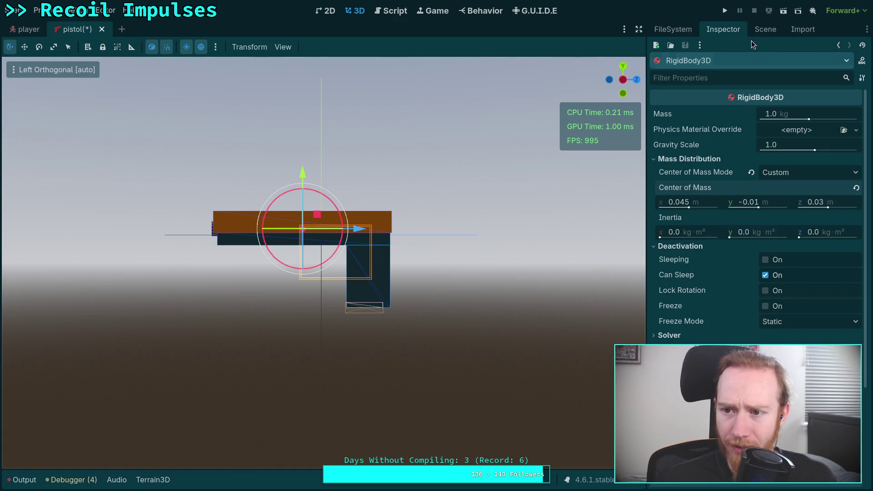
- Review the RigidBody3D's Disable Mode dropdown options
click(765, 29)
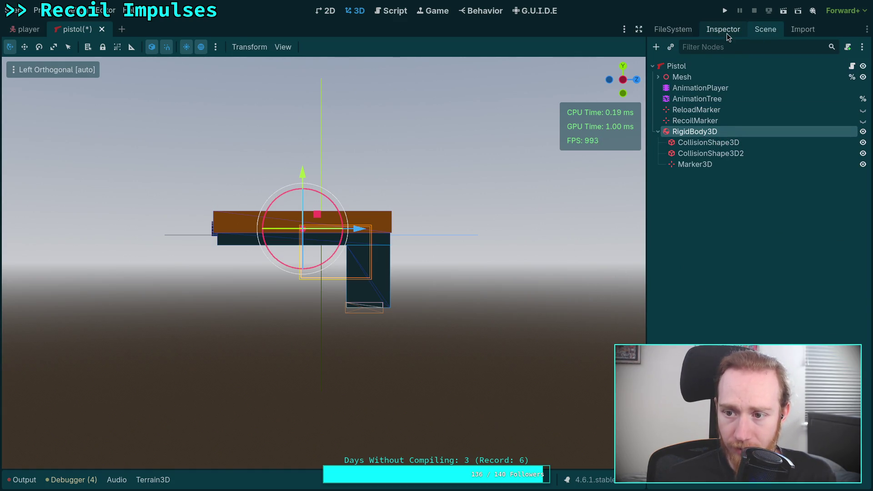
click(724, 30)
scroll(710, 274, down, 5)
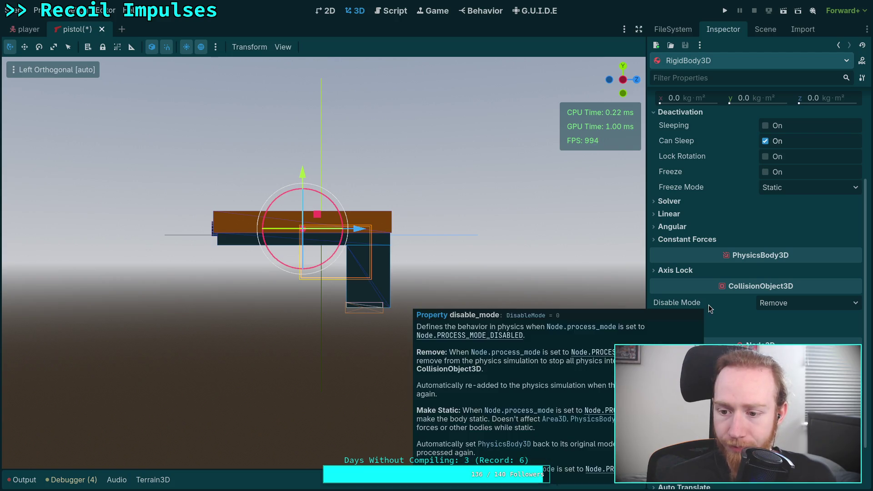
click(811, 301)
click(811, 301)
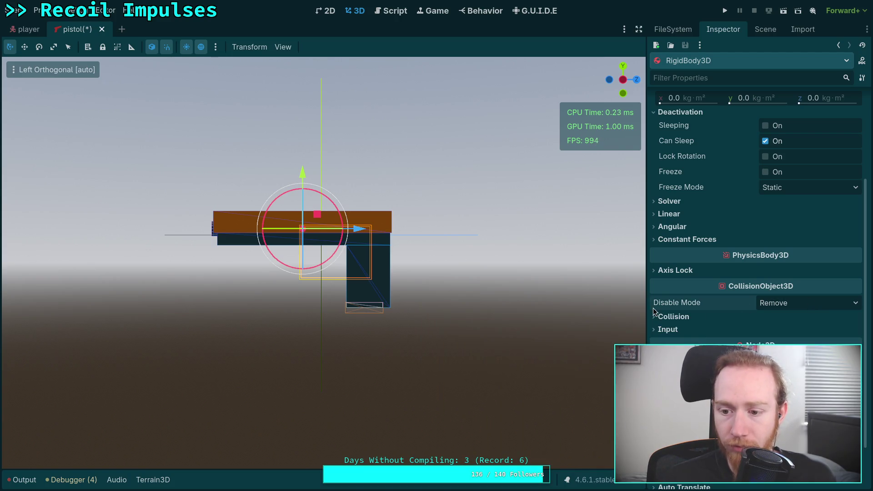
mouse_move(658, 308)
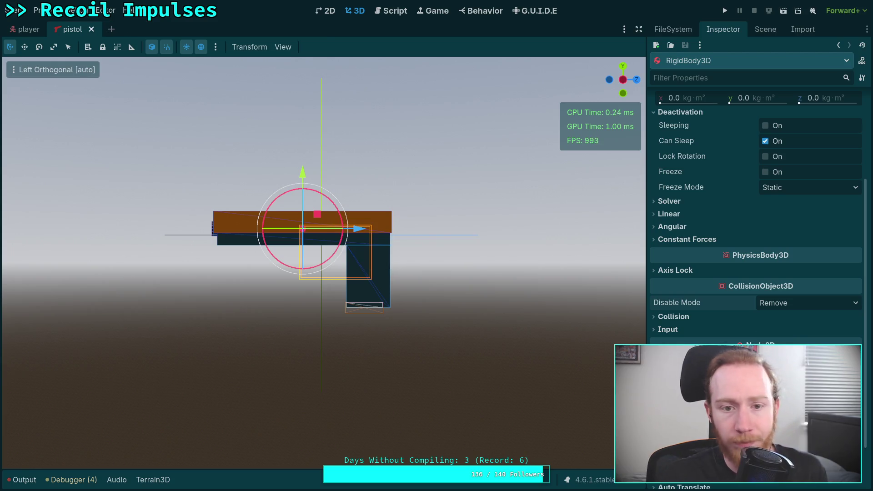
- Save the pistol scene and open pistol.gd from the Scene dock
key(ctrl+s)
click(766, 29)
key(ctrl+F3)
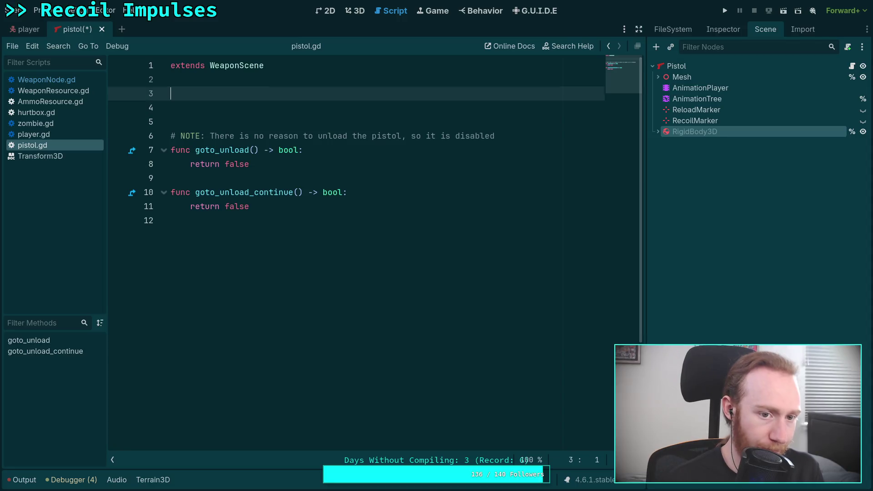
key(Return)
text(@o)
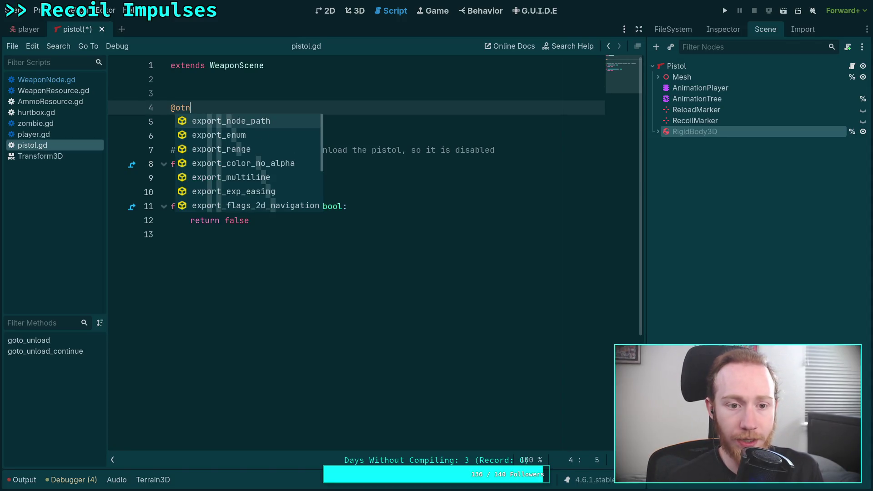
text(n)
key(Return)
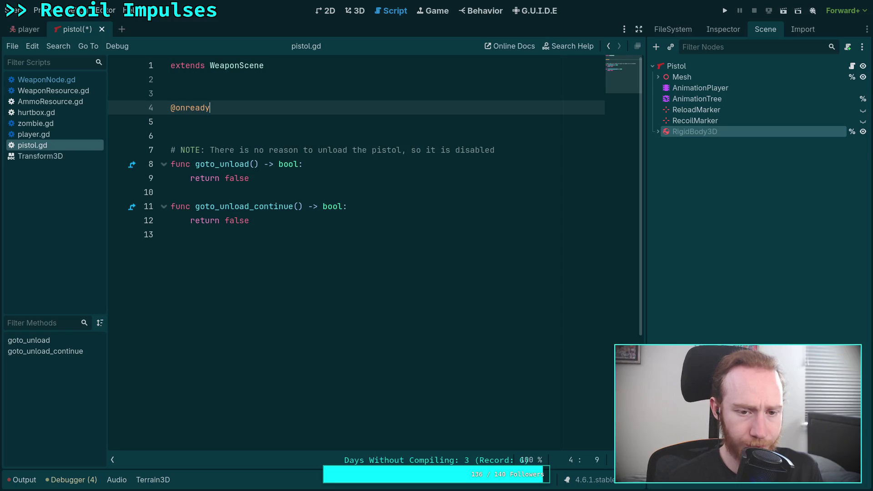
key(ctrl+BackSpace)
drag(702, 134, 269, 113)
key(BackSpace)
click(305, 96)
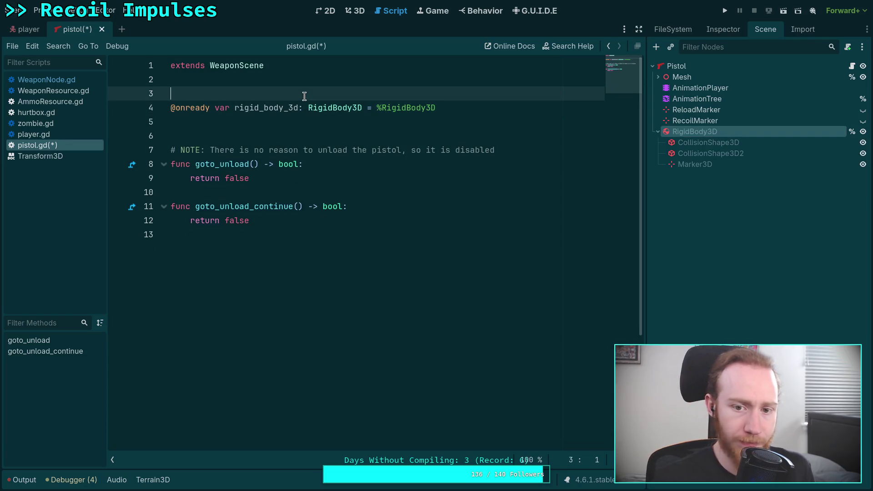
key(ctrl+s)
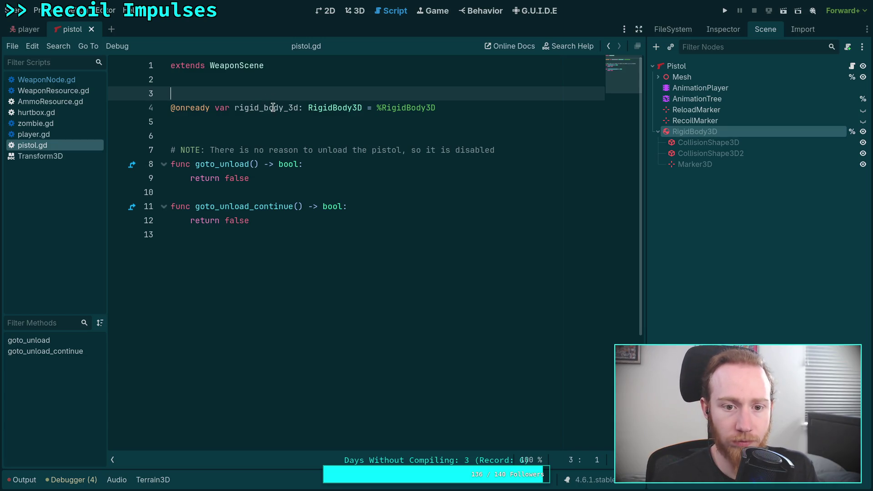
- Shorten the variable name to body, then switch to WeaponNode.gd
drag(265, 109, 233, 110)
key(BackSpace)
key(ctrl+Right)
key(BackSpace)
key(BackSpace)
key(BackSpace)
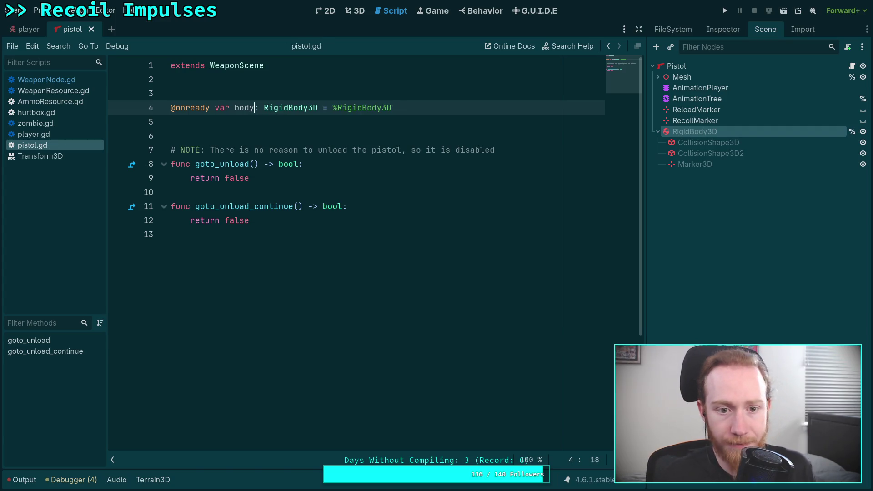
click(46, 80)
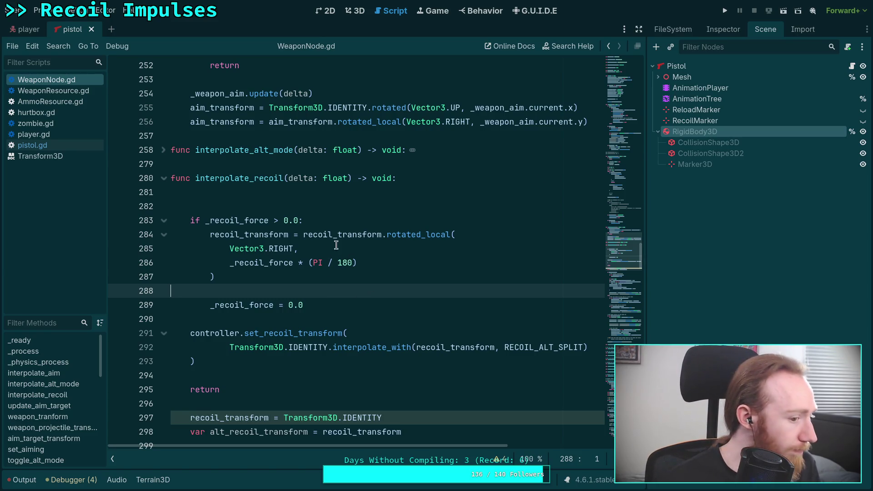
- Insert a blank line after line 283 inside the recoil-force branch
click(382, 221)
key(Return)
key(Return)
key(Up)
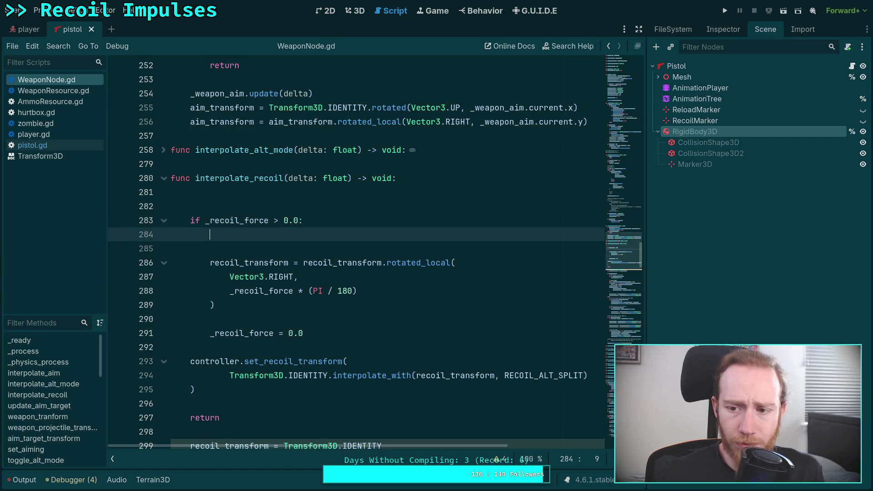
- Check the Mesh node's markers, then return to pistol.gd and right-click WeaponScene
click(658, 77)
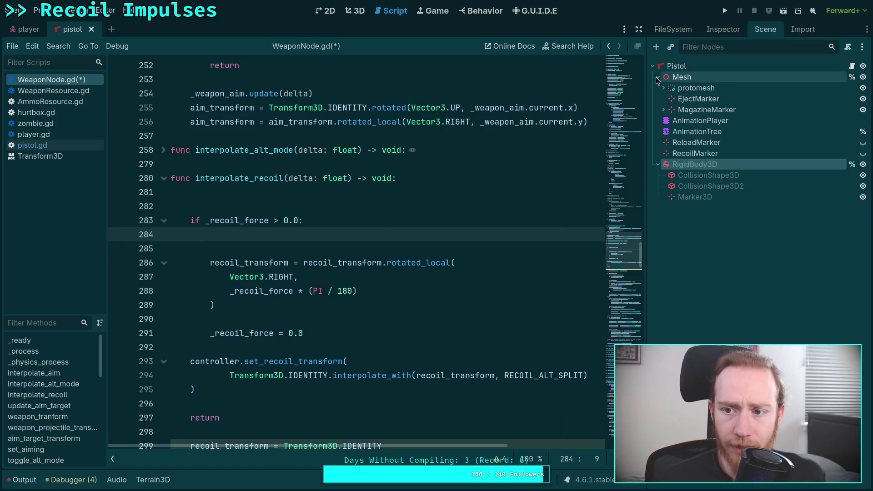
click(663, 88)
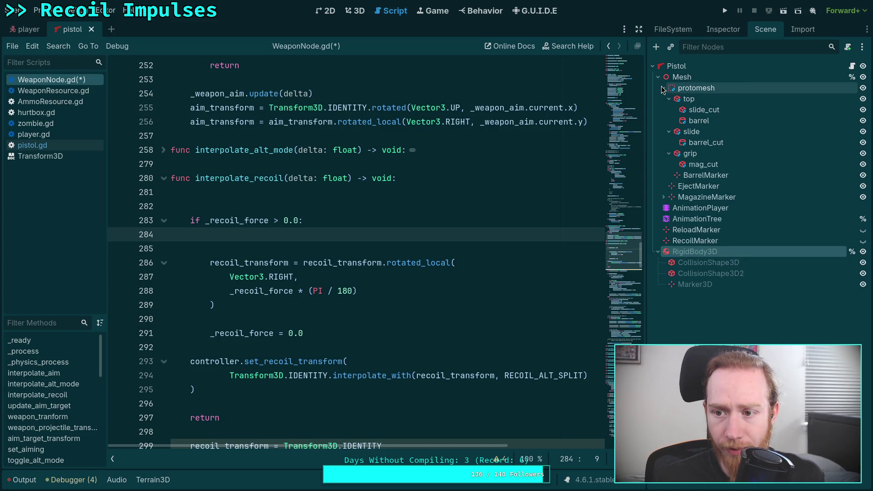
click(663, 89)
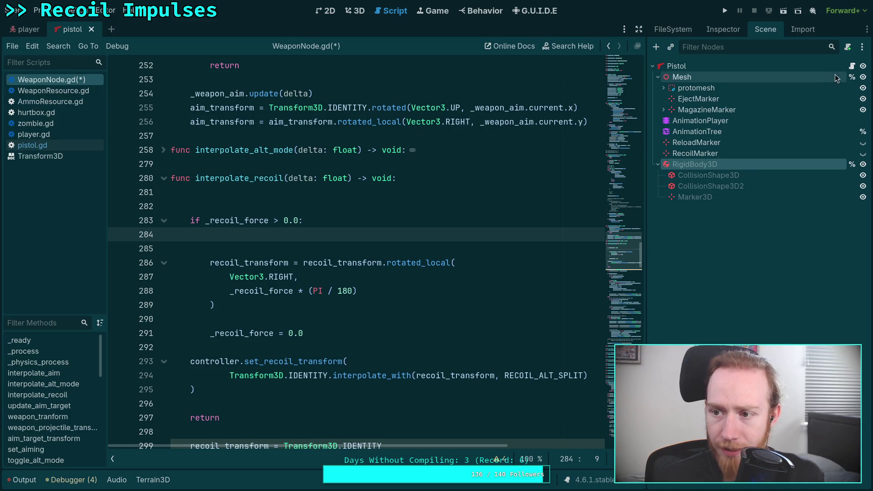
click(852, 67)
right_click(255, 73)
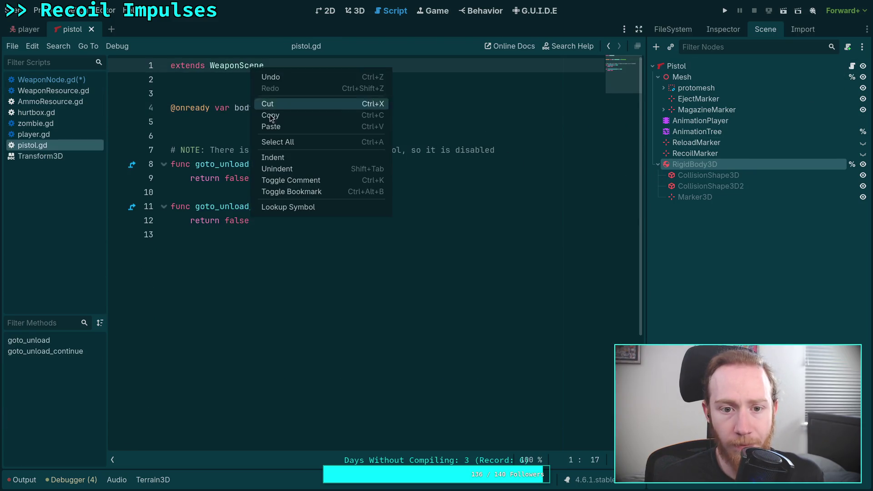
- Look up WeaponScene to open WeaponScene.gd at its Marker3D export variables
click(285, 209)
scroll(390, 150, down, 5)
scroll(401, 153, up, 1)
scroll(402, 153, down, 12)
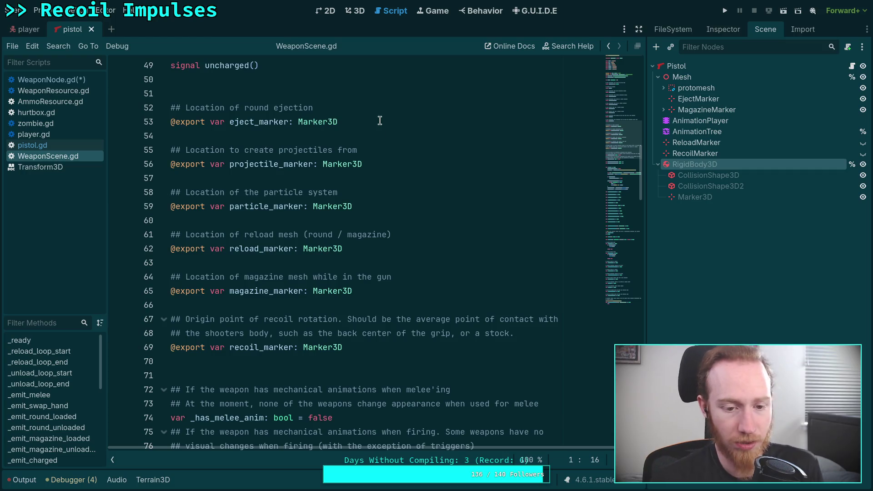
click(384, 372)
click(396, 361)
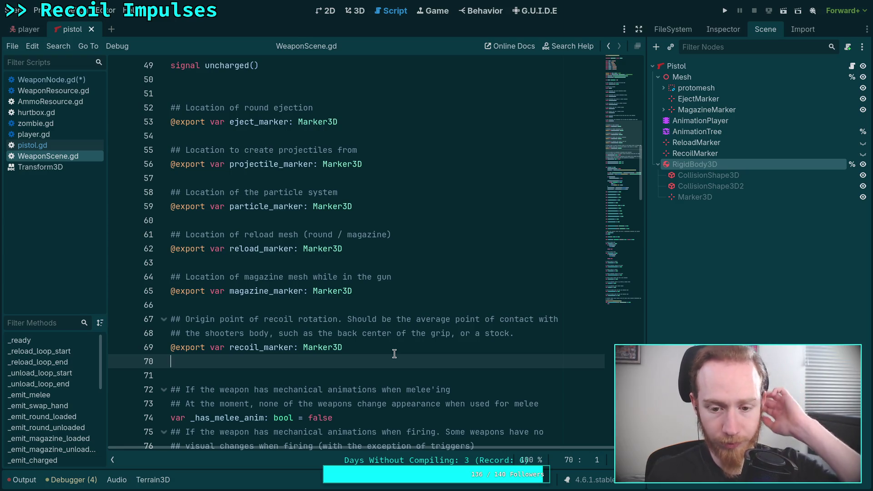
mouse_move(526, 333)
mouse_down()
mouse_move(248, 333)
mouse_move(251, 320)
mouse_up()
click(269, 322)
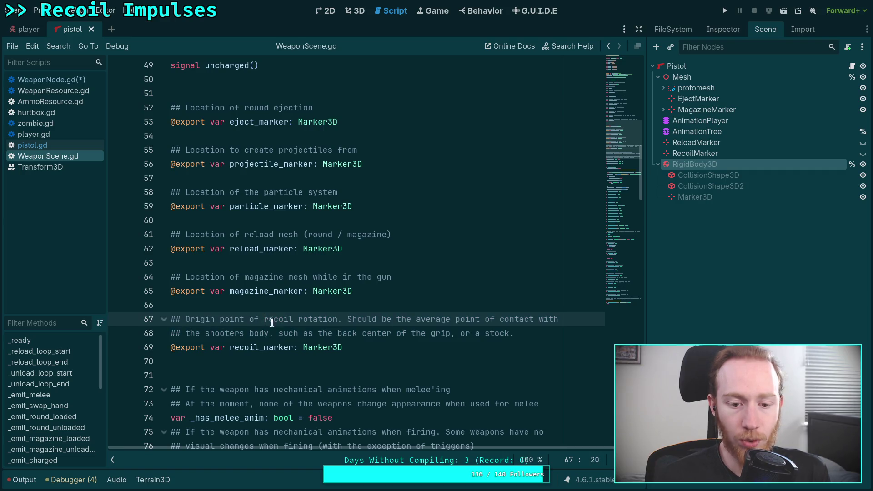
- Reword the recoil_marker comment on line 67 to describe the first pivot behind the point of contact
drag(299, 320, 342, 319)
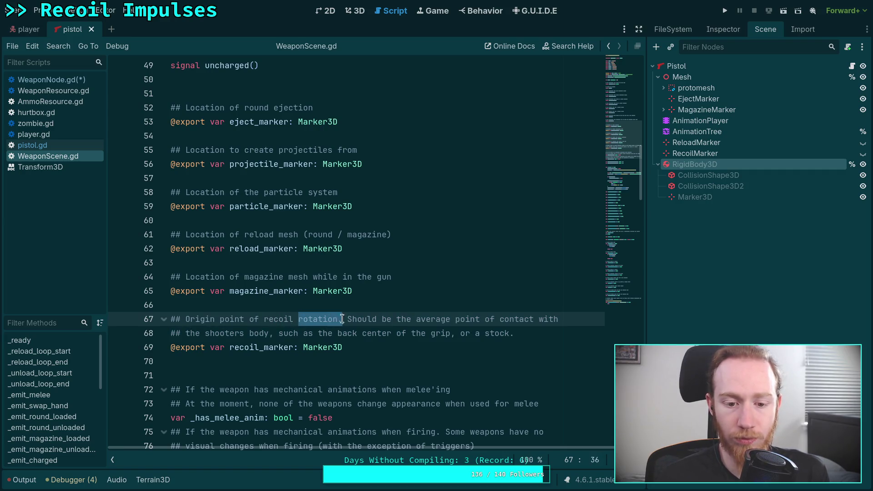
text(po)
text(ivot)
drag(514, 334, 334, 320)
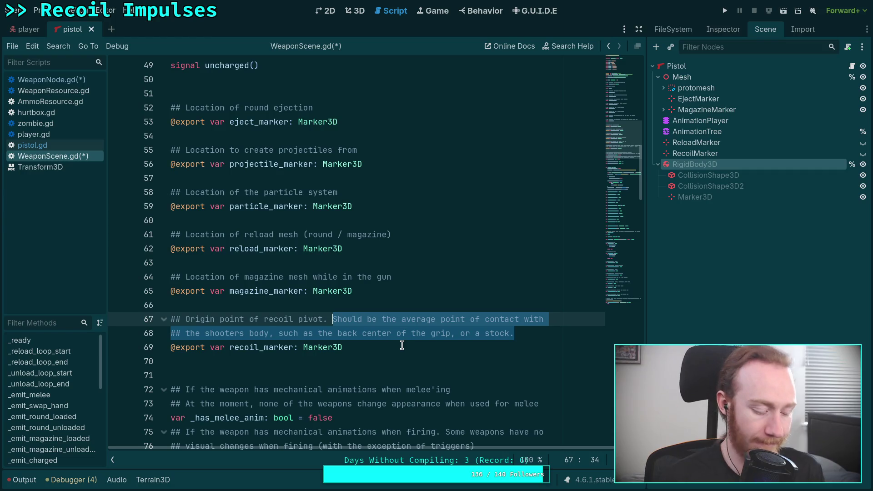
text(Should be the fo)
text(rst pivot)
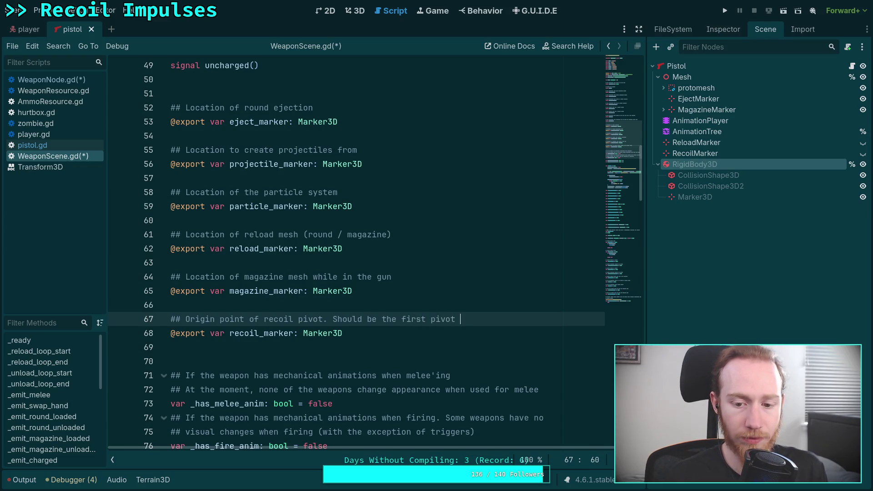
key(ctrl+BackSpace)
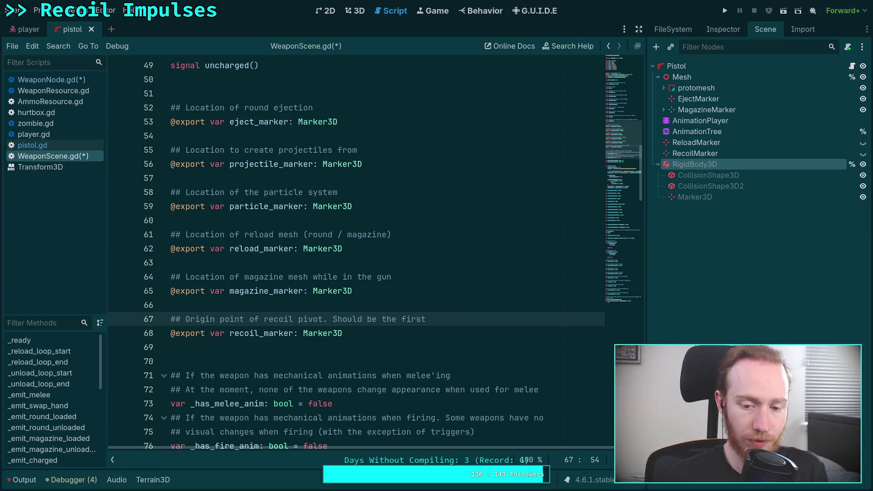
text(pivot )
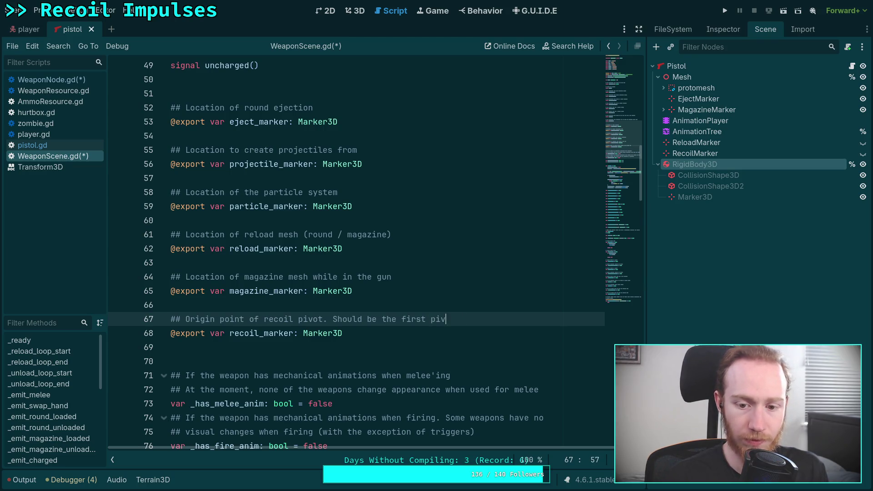
text(behind the )
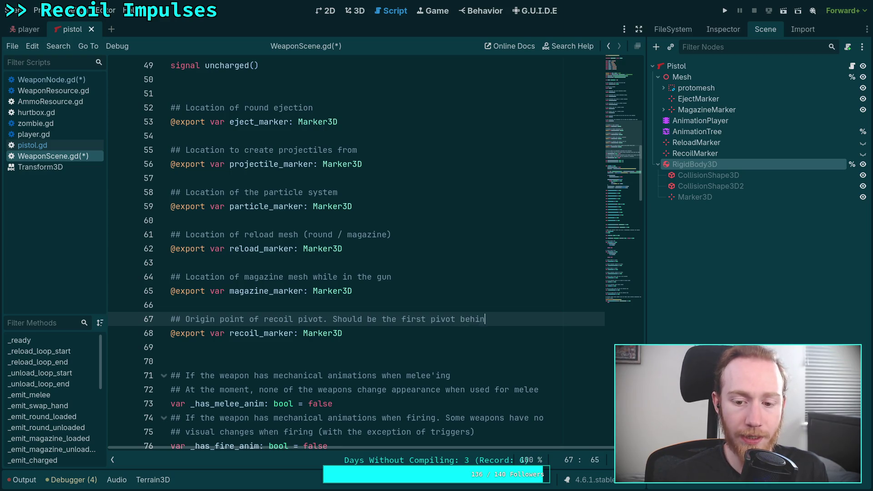
text(point of)
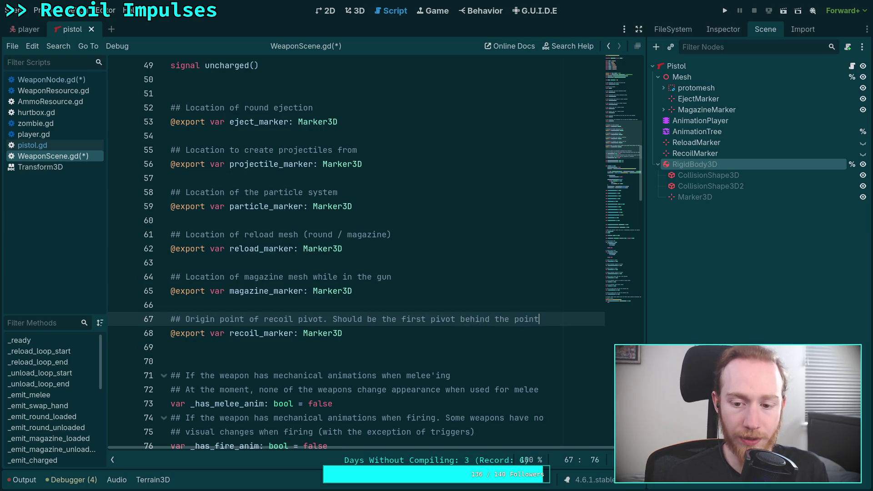
- Continue the comment: contact with the shooter, elbows for a handgun, shoulder for a rifle
key(Return)
text(## contacte)
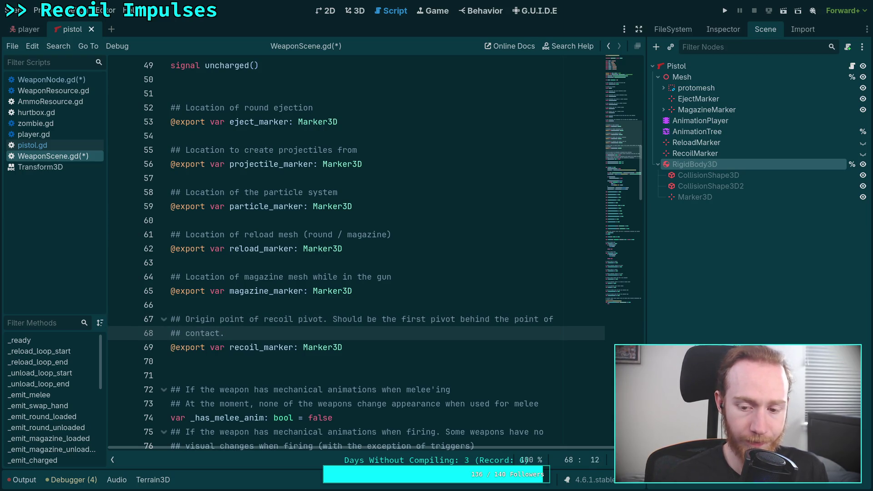
text(with the)
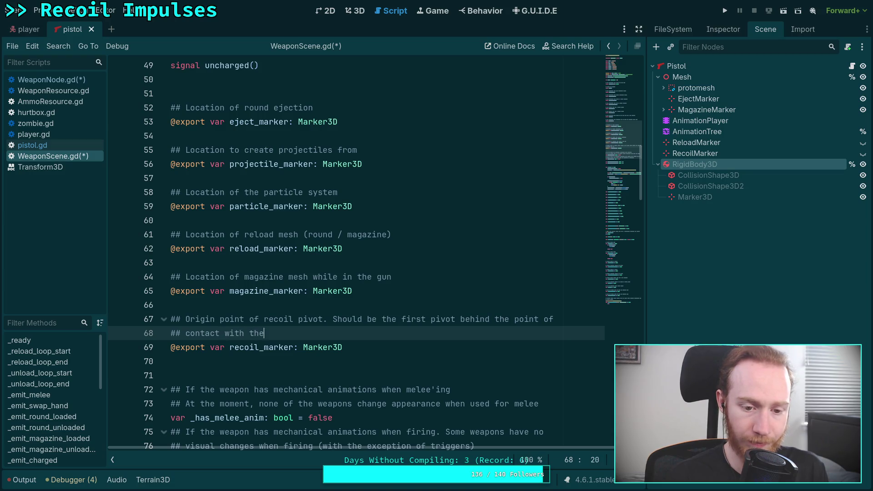
text(shooter. )
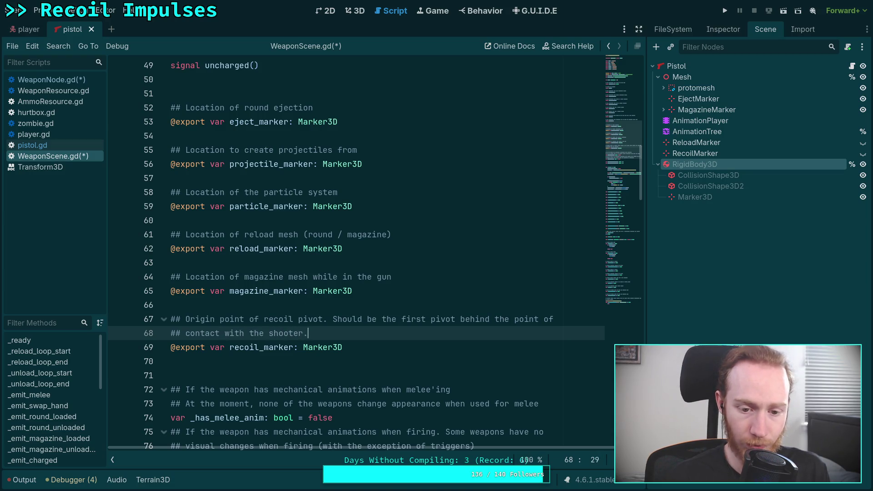
text(For a hand)
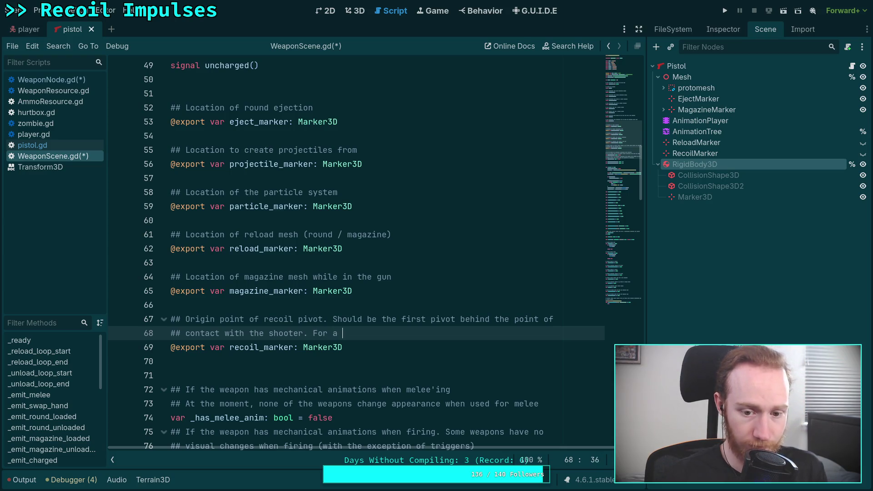
text(gun, the)
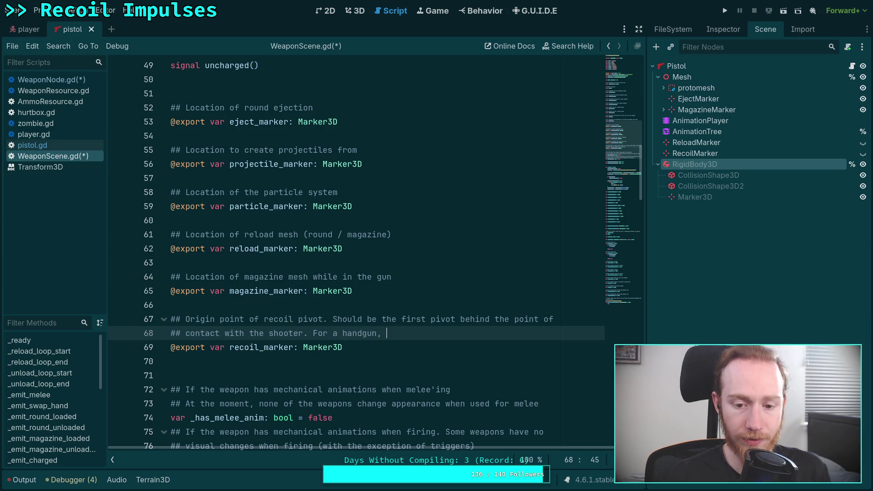
text(s should be)
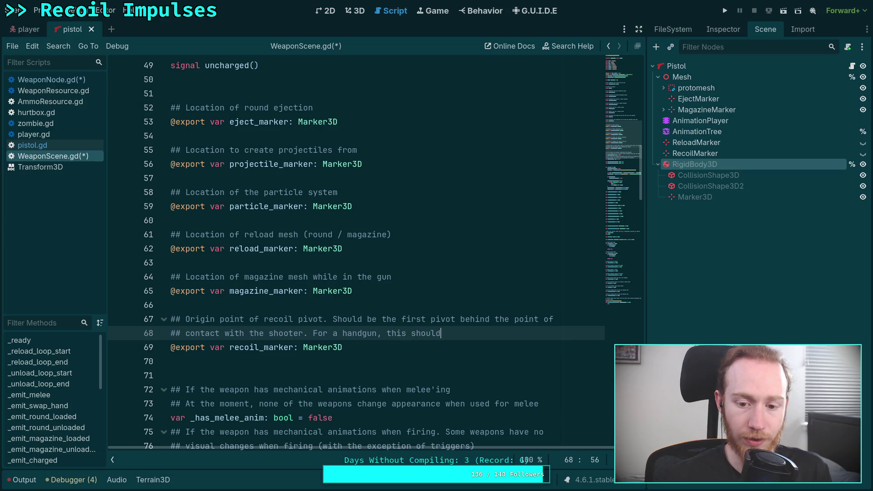
text(elbown)
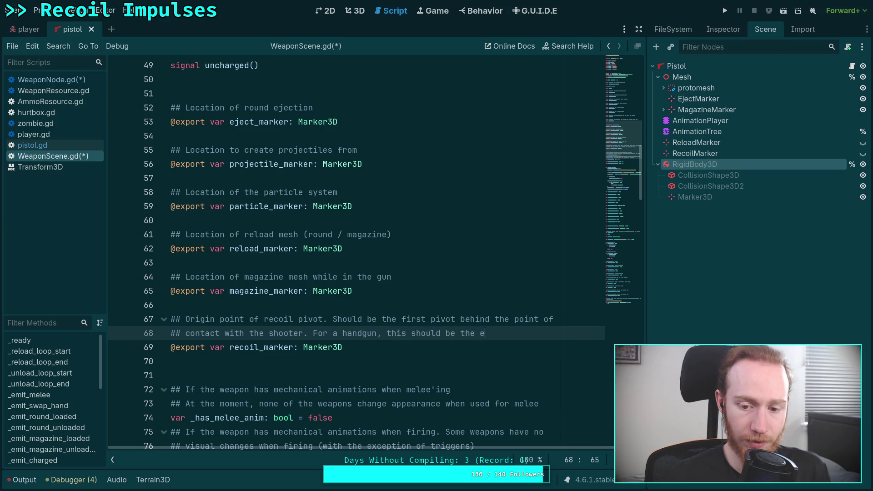
key(BackSpace)
text(s, for a)
key(Return)
text(## rig)
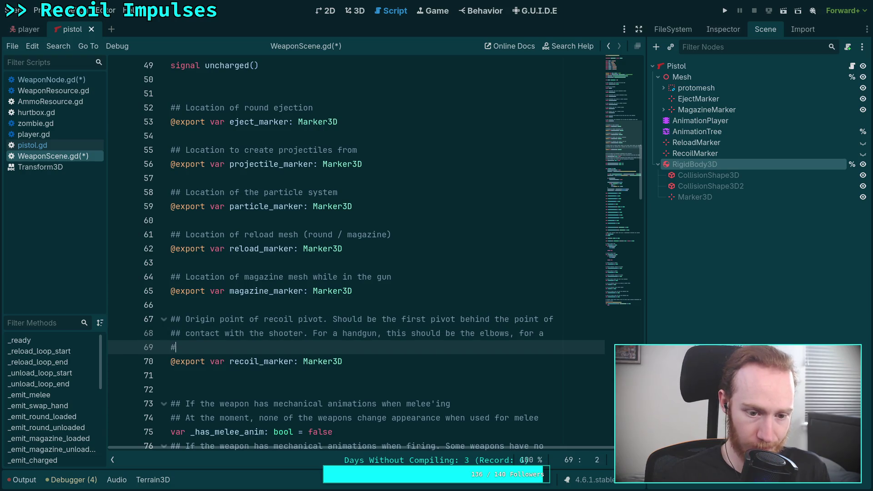
key(BackSpace)
text(fle )
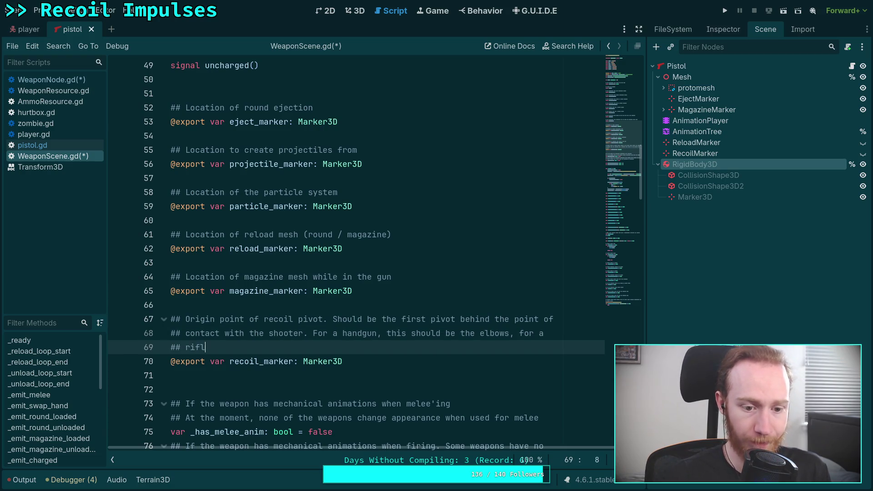
text(this should b)
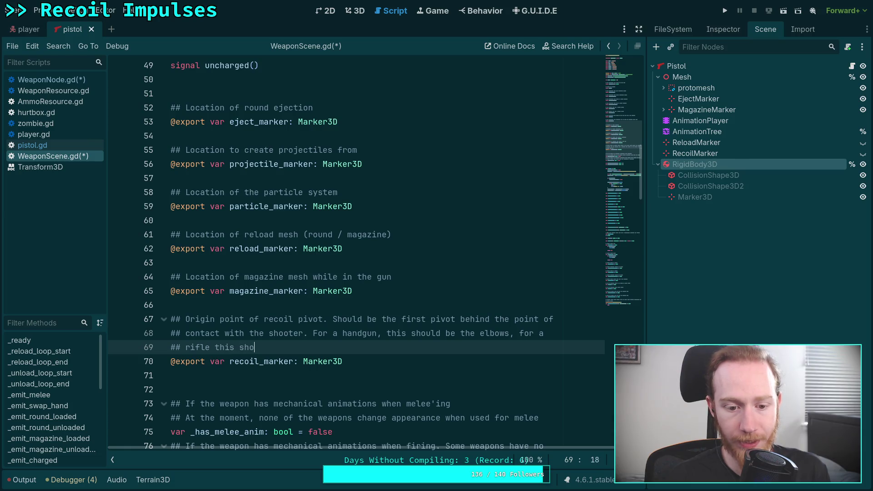
text(e the shoulder.)
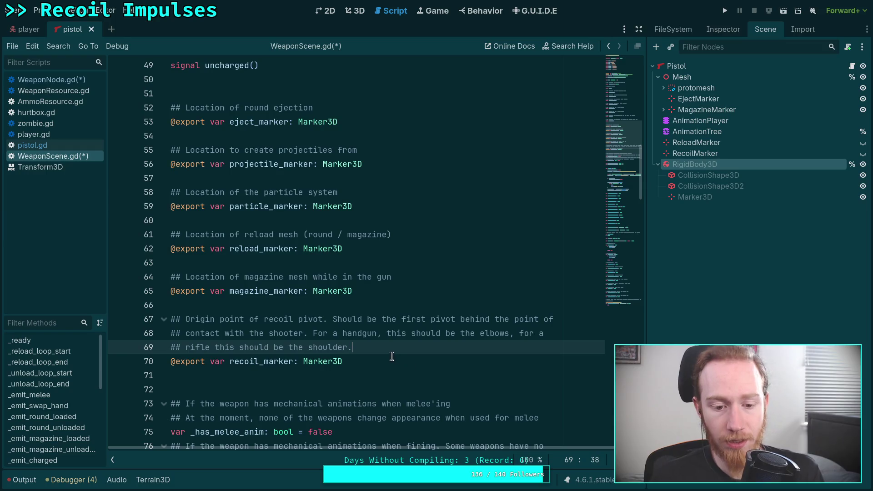
- Delete 'recoil' from the recoil_marker variable name
drag(230, 362, 260, 361)
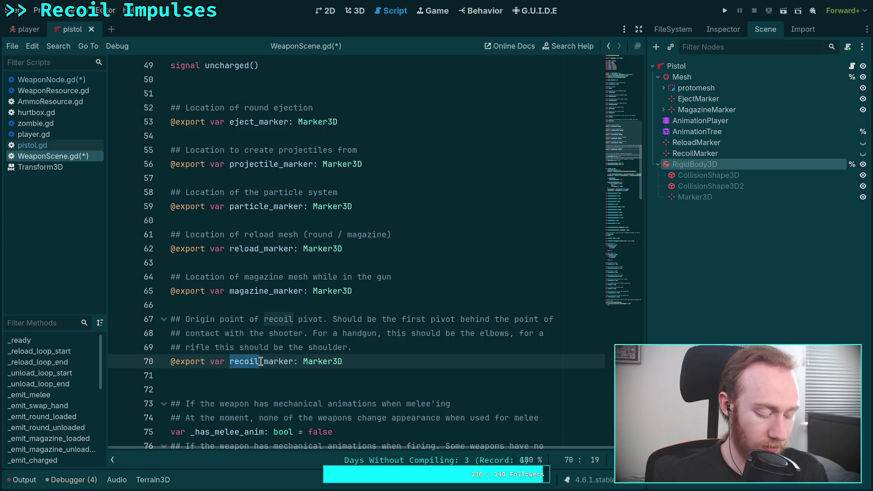
text(pi)
key(BackSpace)
key(BackSpace)
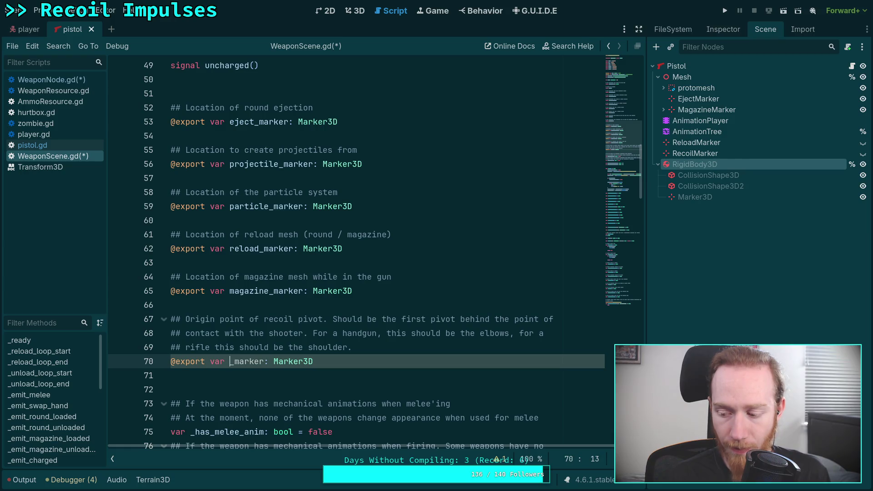
- Rename the variable to grip_marker and delete its old recoil pivot comment
text(grp)
key(BackSpace)
key(BackSpace)
text(rip)
mouse_move(185, 319)
mouse_down()
mouse_move(342, 326)
mouse_move(353, 348)
mouse_up()
key(BackSpace)
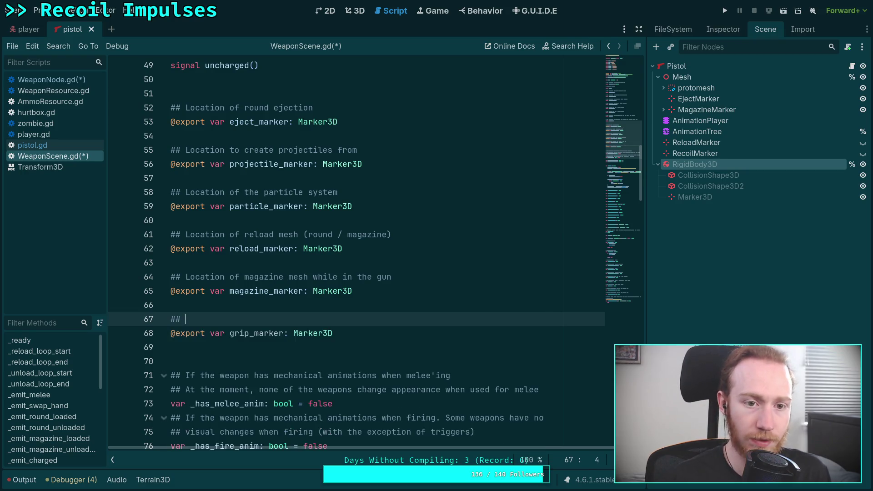
- Delete the grip_marker export with its leftover comment and blank lines, then save
click(355, 335)
key(Return)
key(Return)
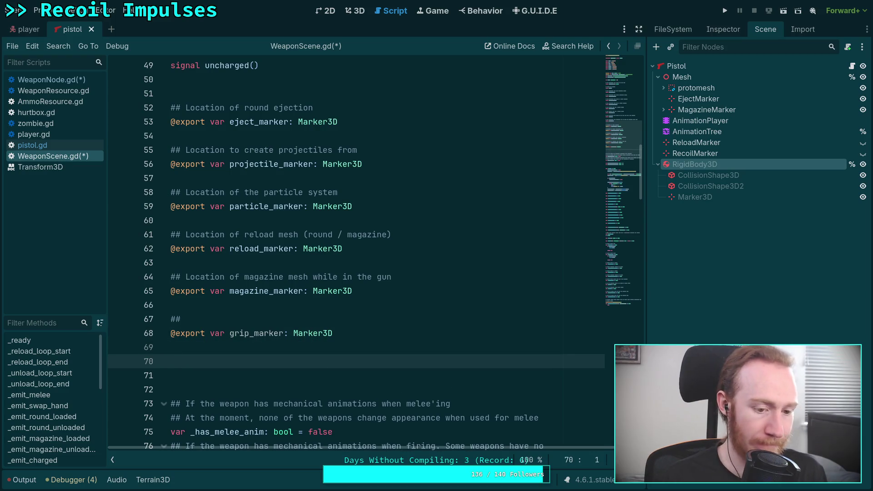
text(@)
key(BackSpace)
key(BackSpace)
key(BackSpace)
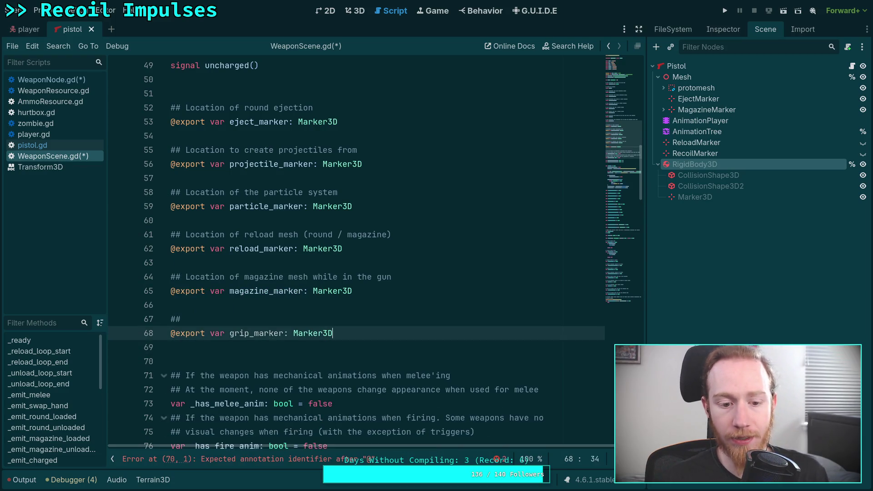
click(353, 321)
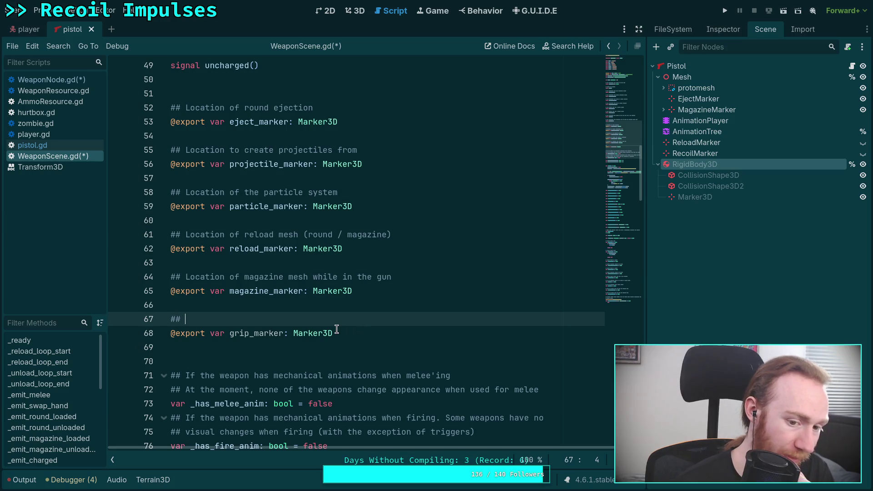
drag(357, 332, 312, 304)
key(Delete)
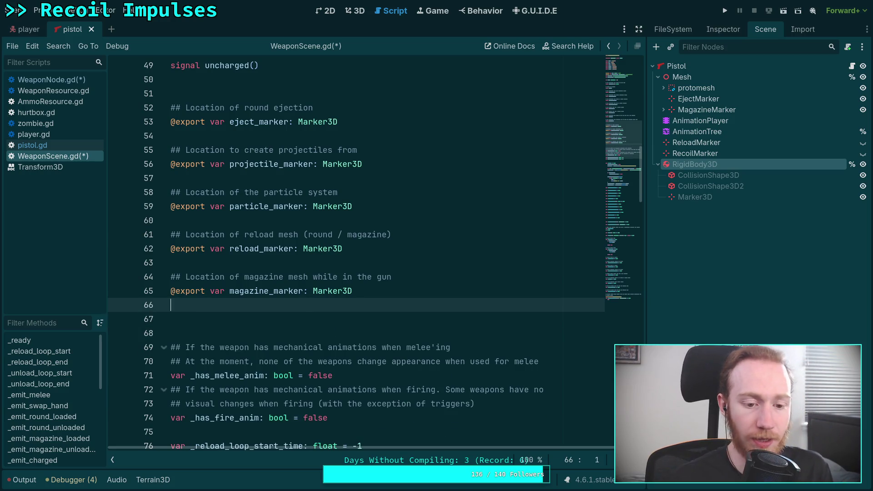
key(Down)
key(BackSpace)
key(ctrl+s)
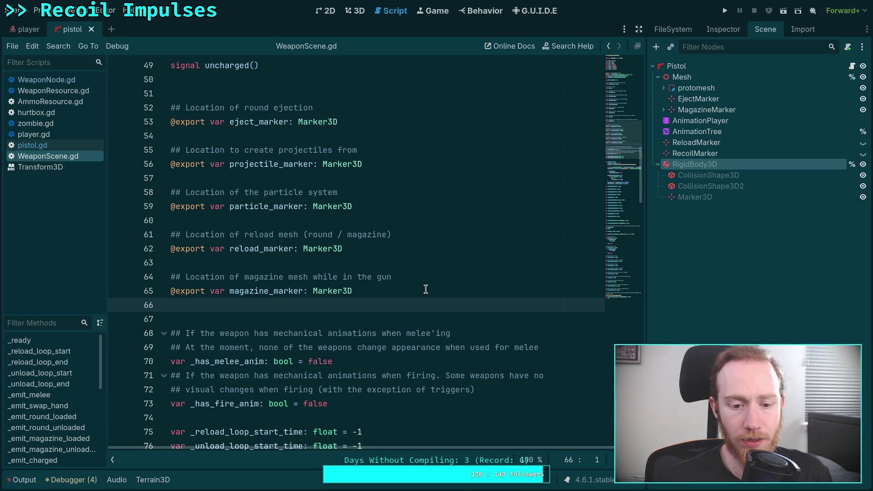
- Begin a comment after magazine_marker: 'Brace point of the weapon. For weapons with stocks, this should be the back'
key(Return)
key(Up)
key(Return)
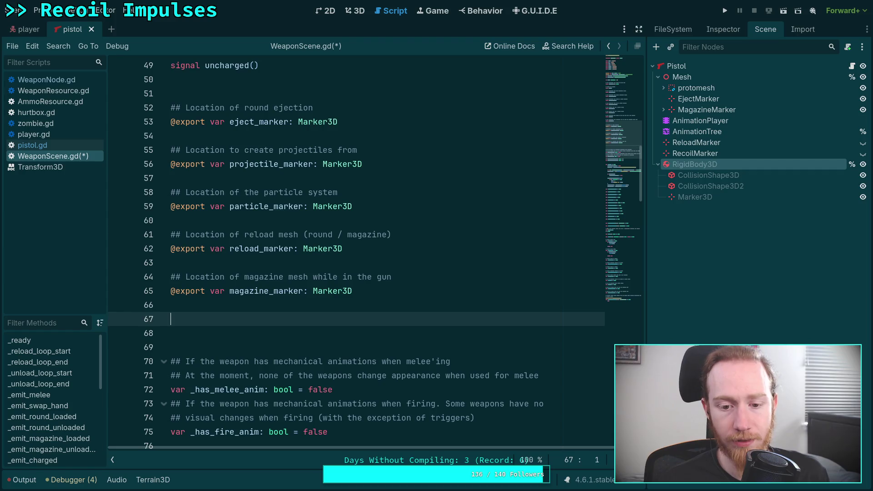
text(## )
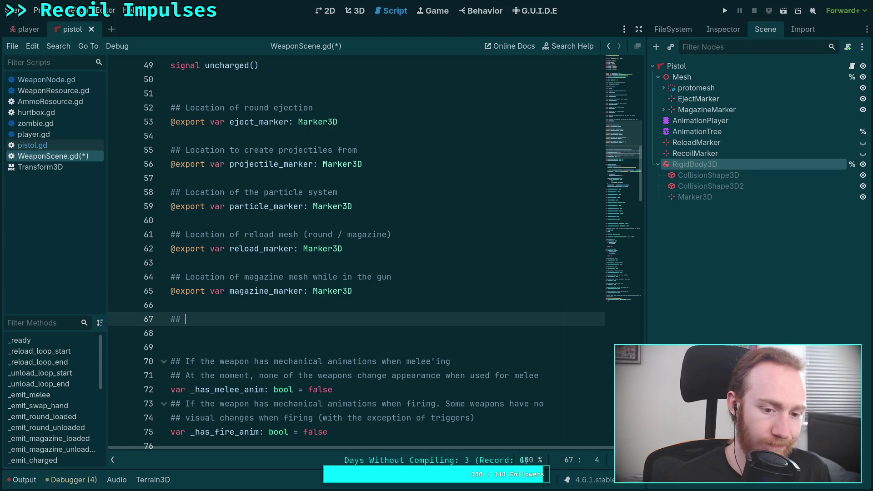
text(Point)
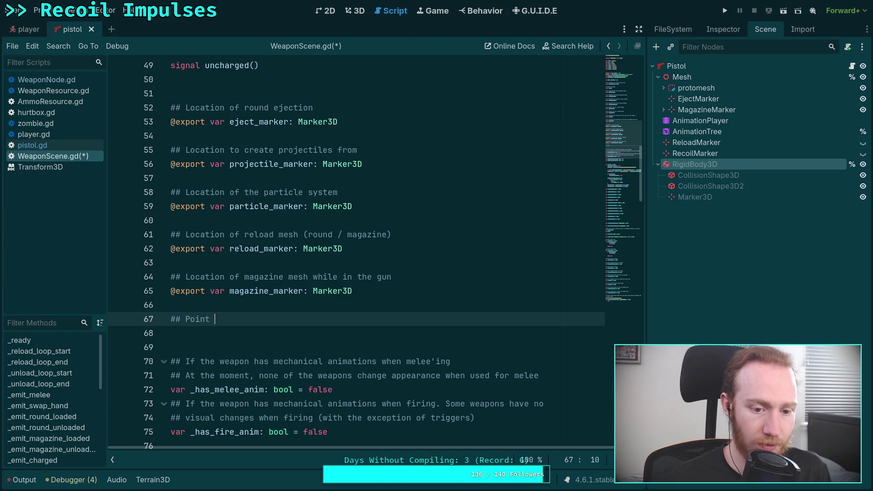
key(BackSpace)
key(BackSpace)
key(BackSpace)
text(Brace)
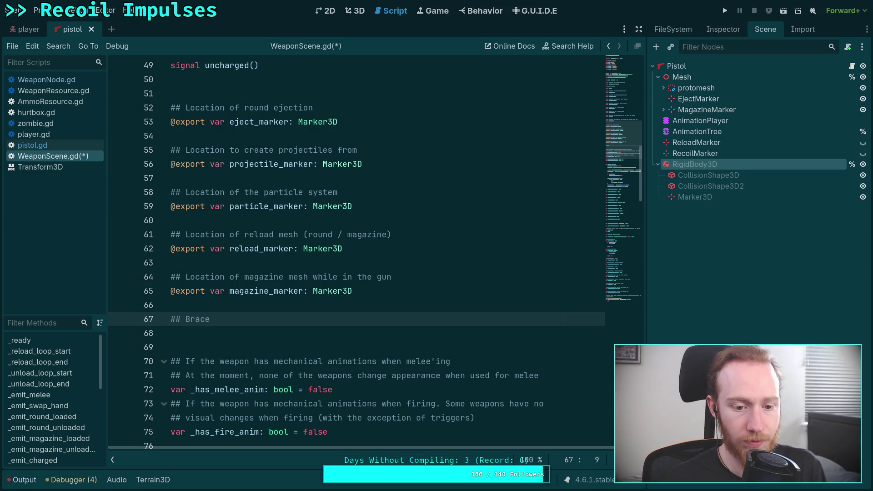
text( point of the)
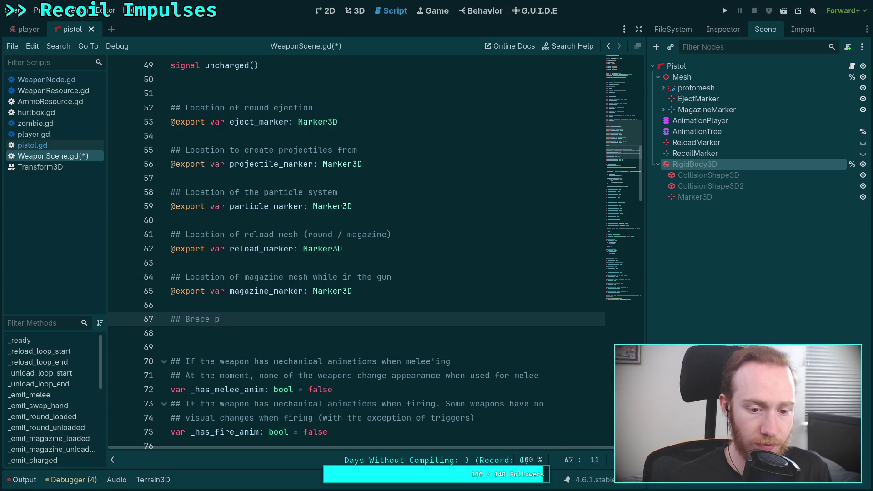
text(w)
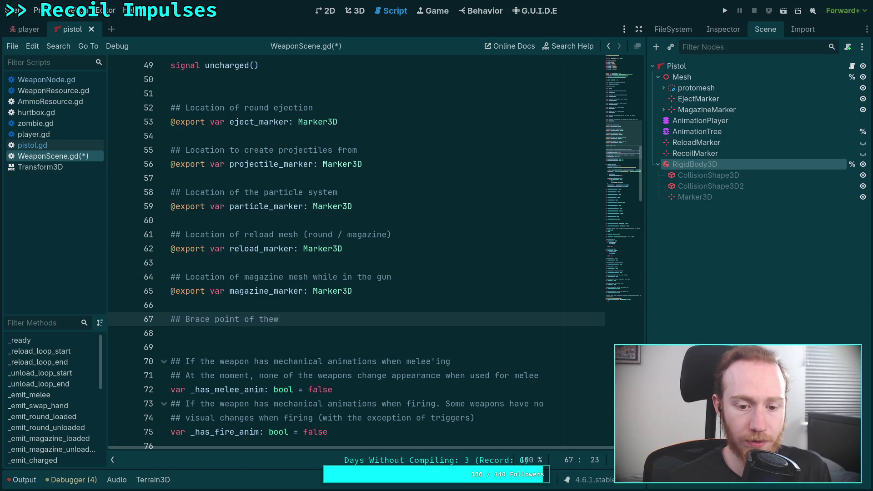
text( weapon)
key(Return)
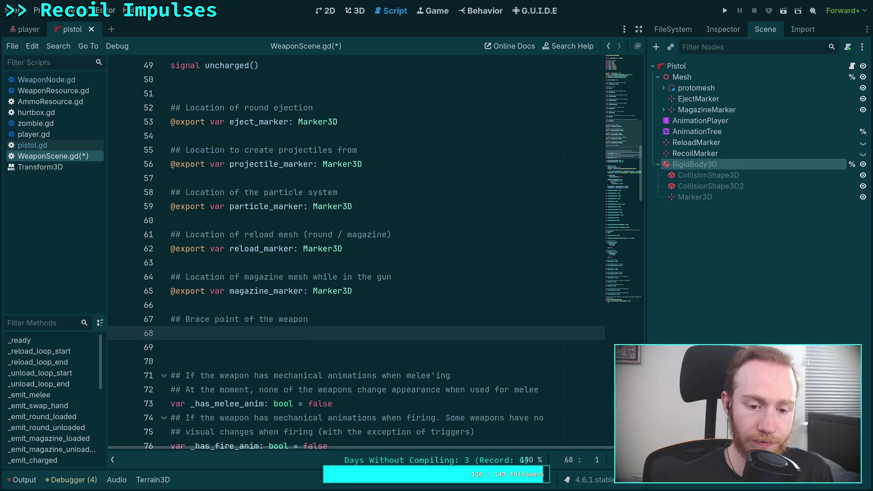
key(BackSpace)
text(. For sho)
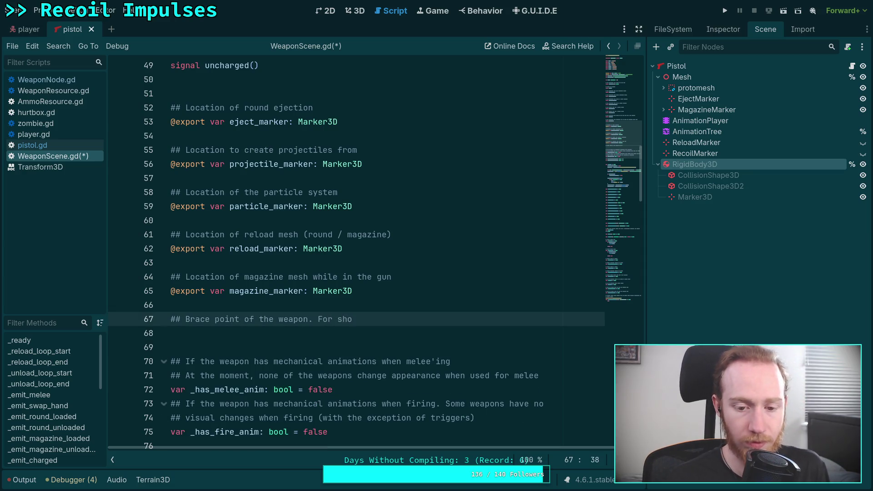
text(ulder)
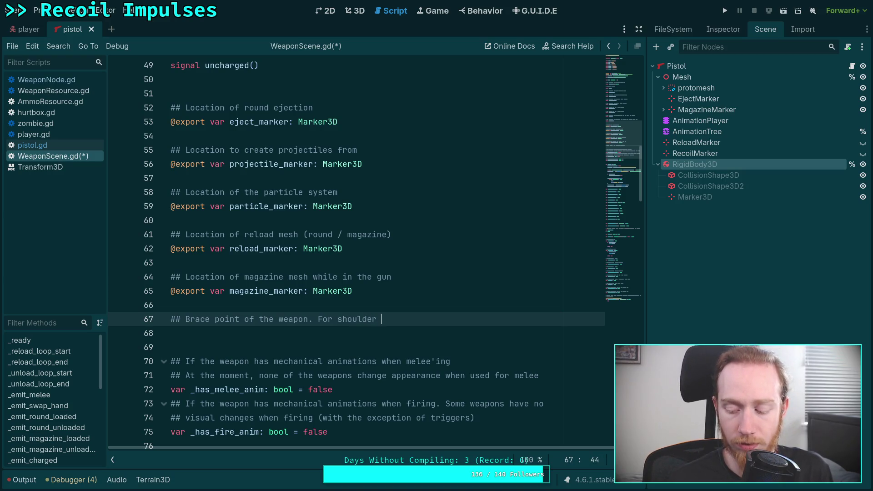
key(BackSpace)
key(BackSpace)
key(BackSpace)
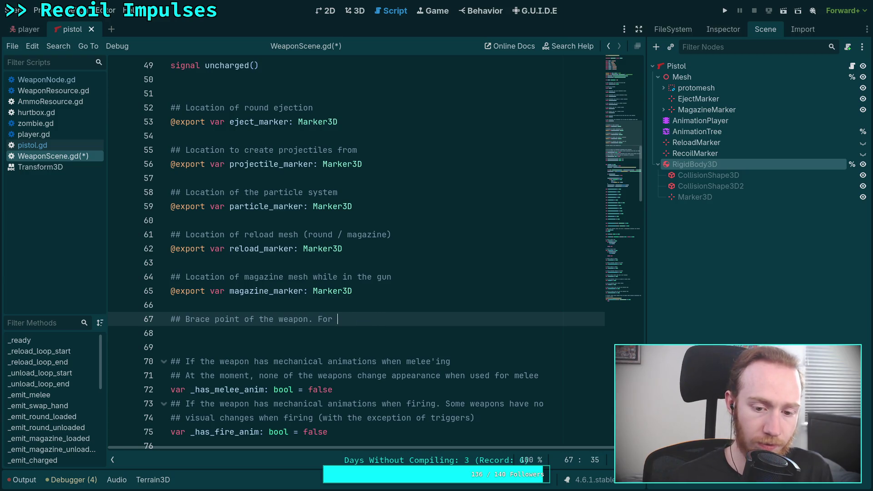
text(weapons )
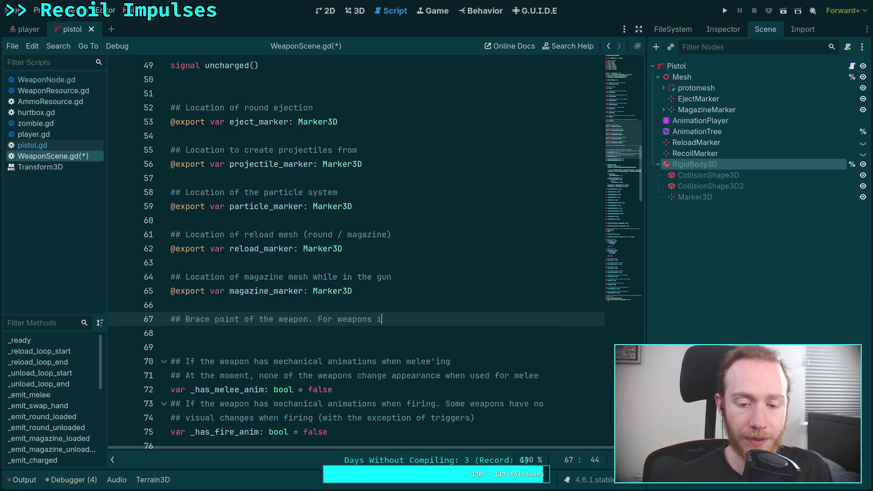
text(with )
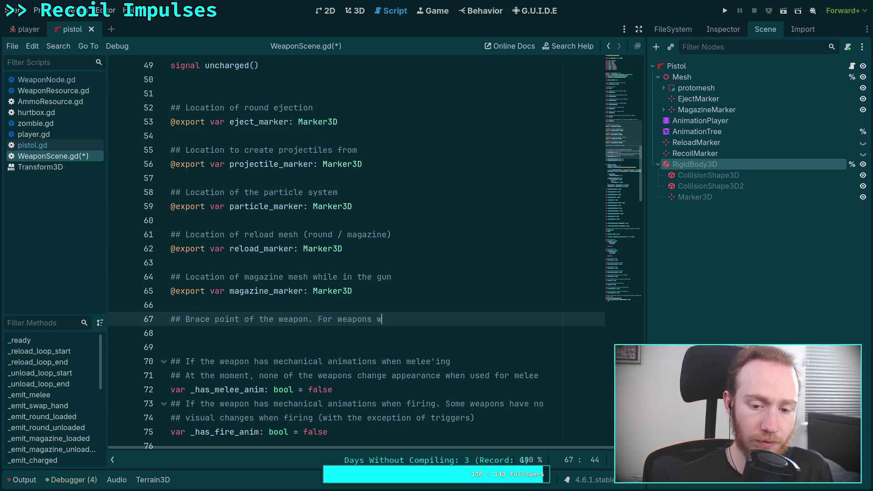
text(stocks, )
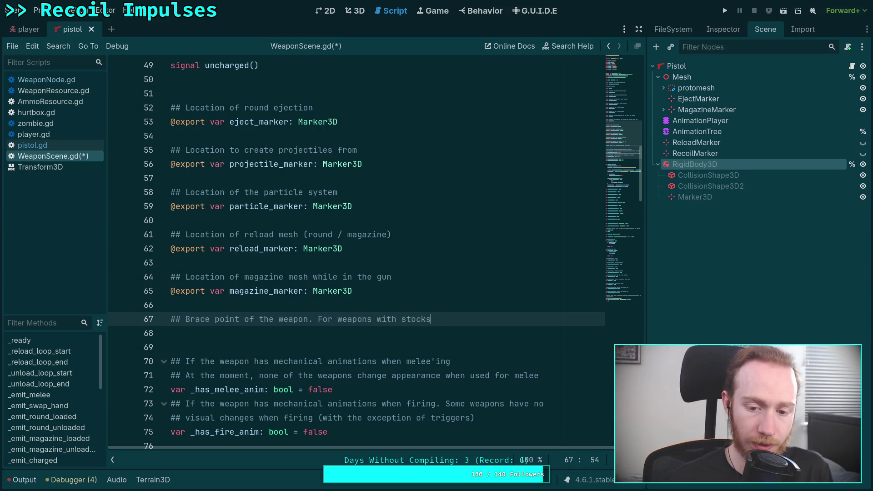
text(this should be the back)
- Finish with 'center of the stock. Otherwise, should be back center of the grip.' and start the brace_marker export
key(Return)
text(##)
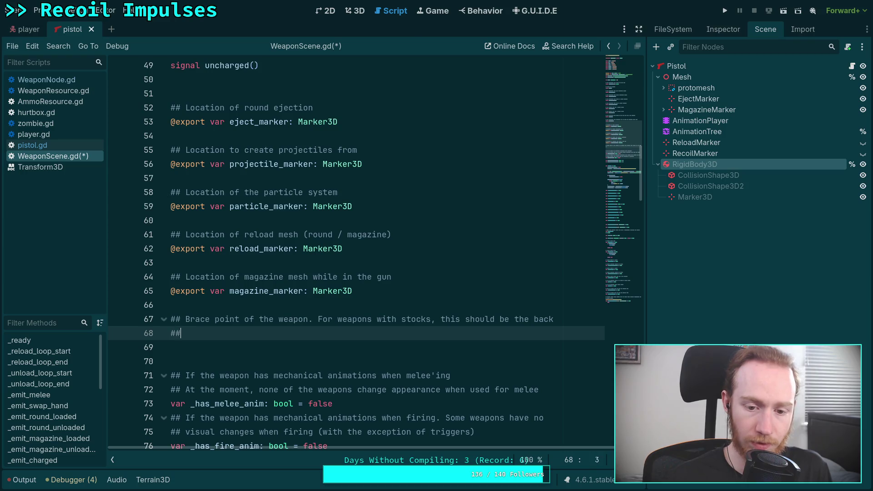
text( center of the stock. F)
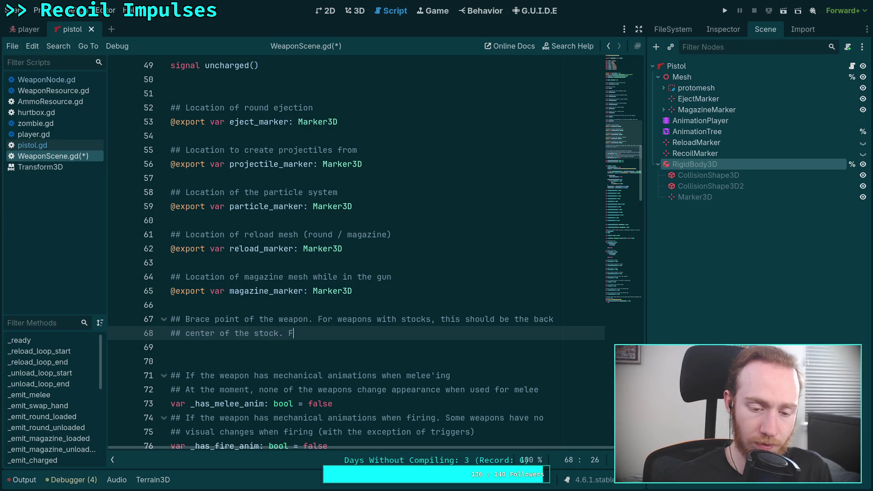
key(BackSpace)
text(Otherwise,)
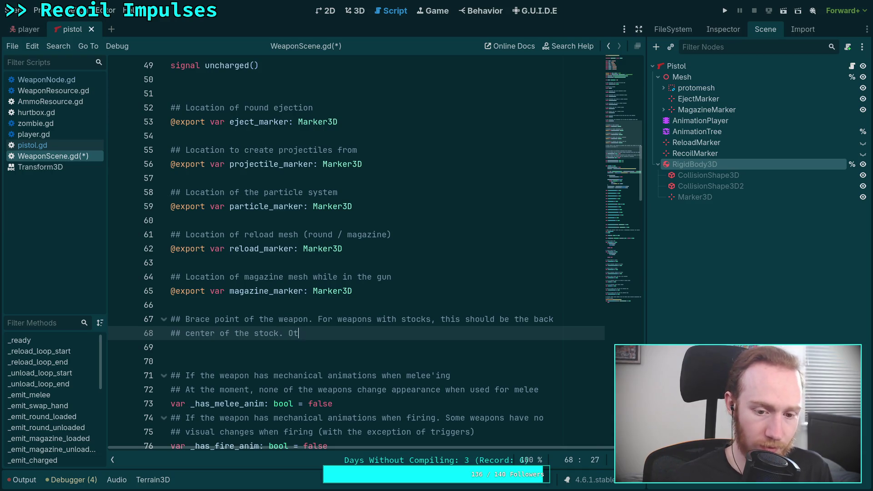
text( should be )
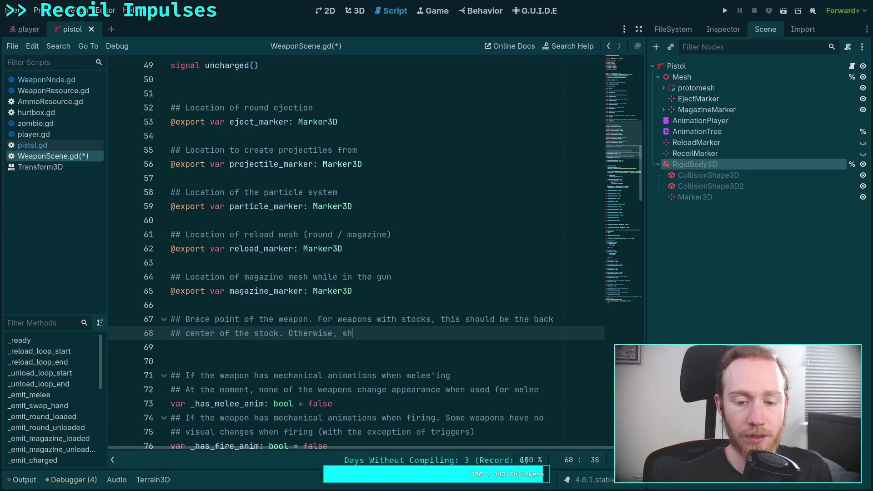
text(back con)
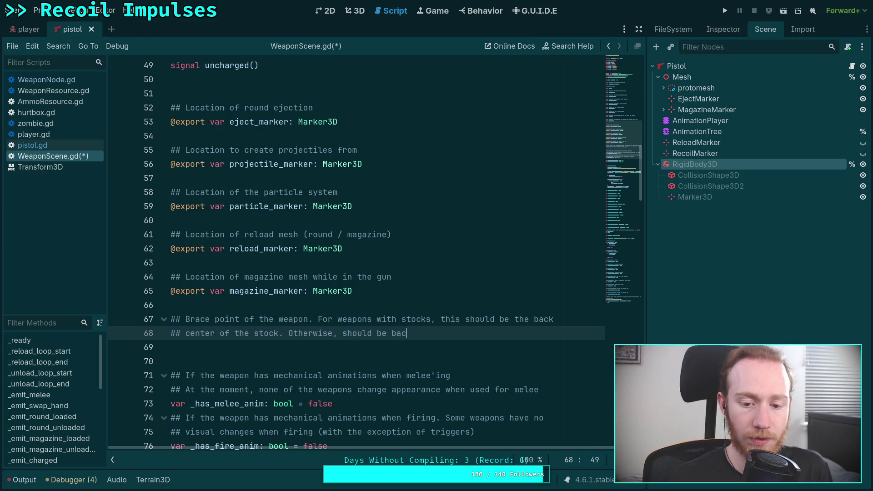
key(BackSpace)
key(BackSpace)
key(BackSpace)
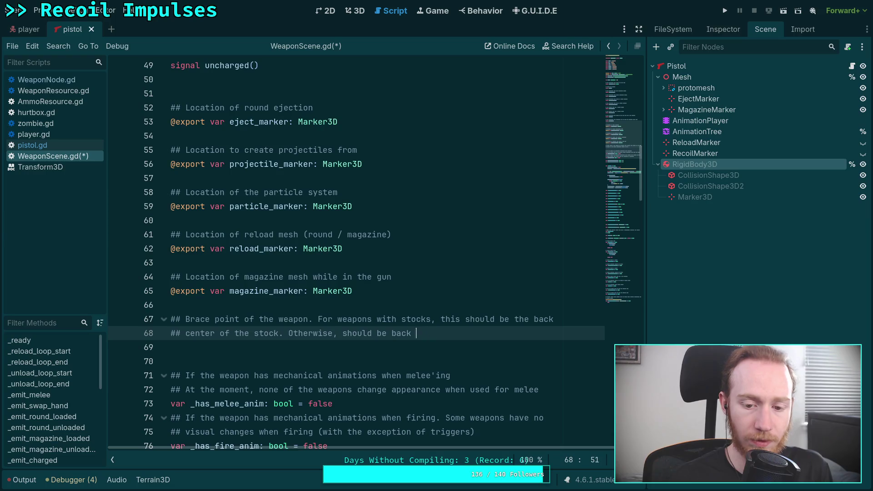
text(center of )
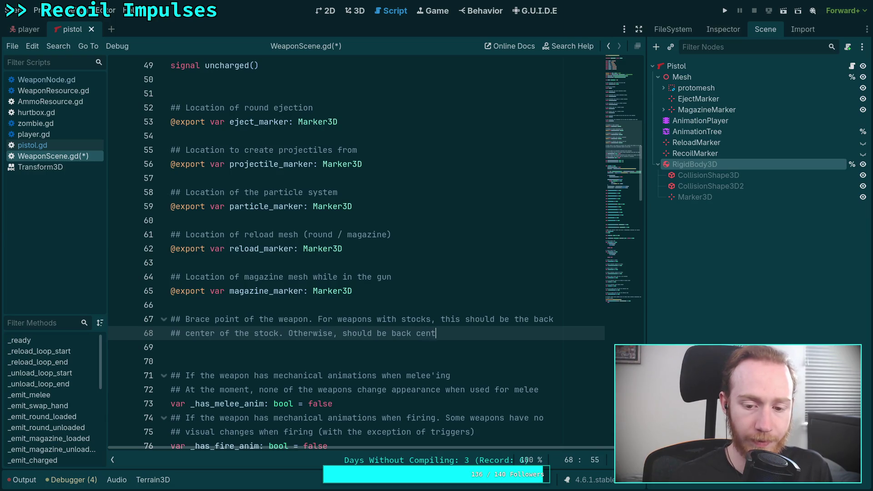
text(the gr)
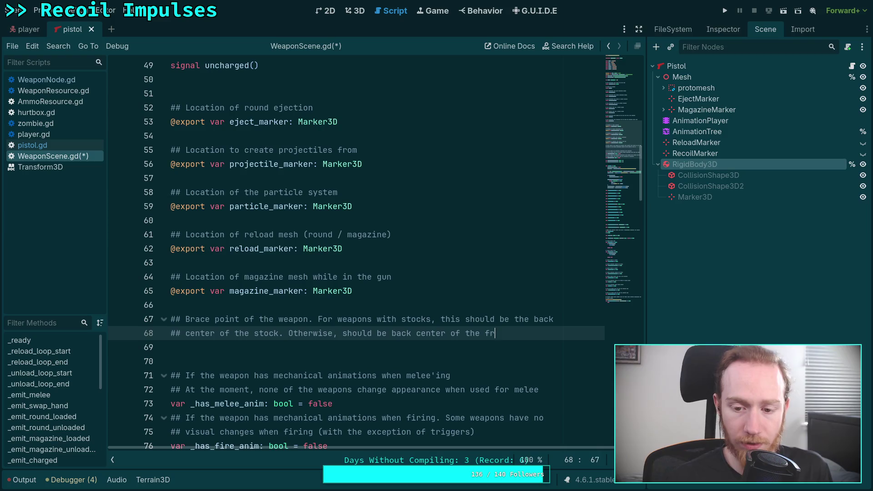
text(ip)
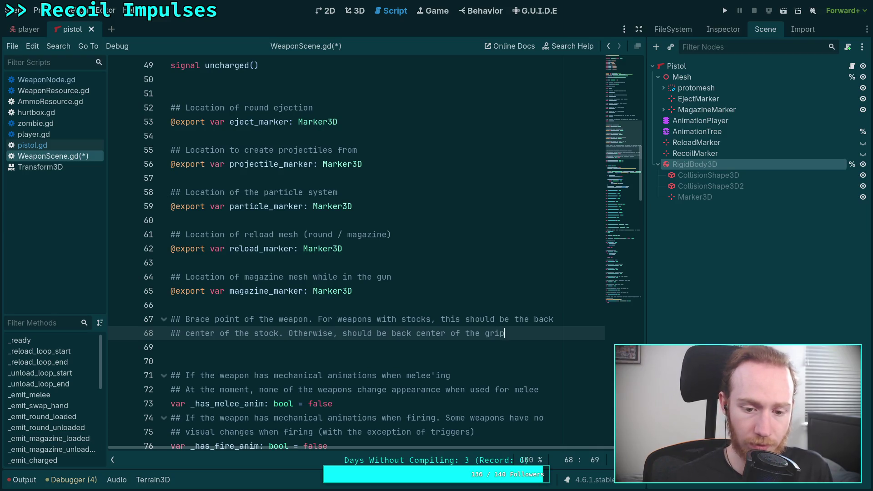
drag(523, 335, 391, 333)
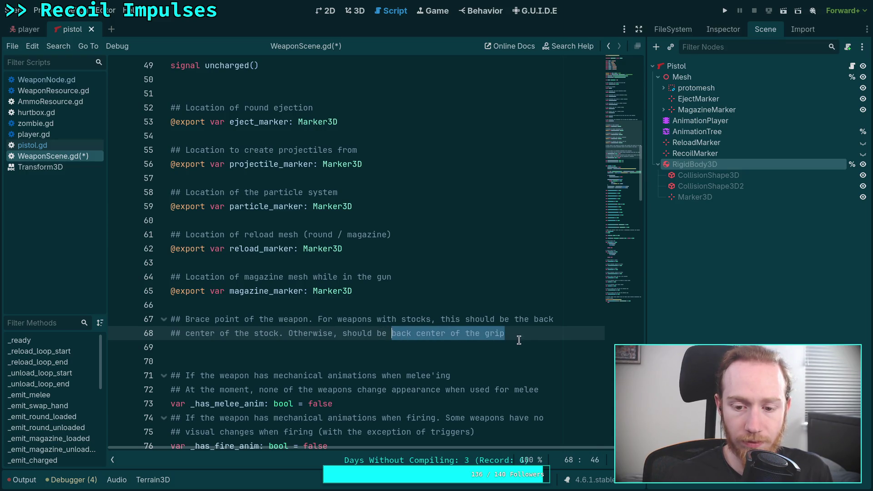
click(532, 334)
text(.)
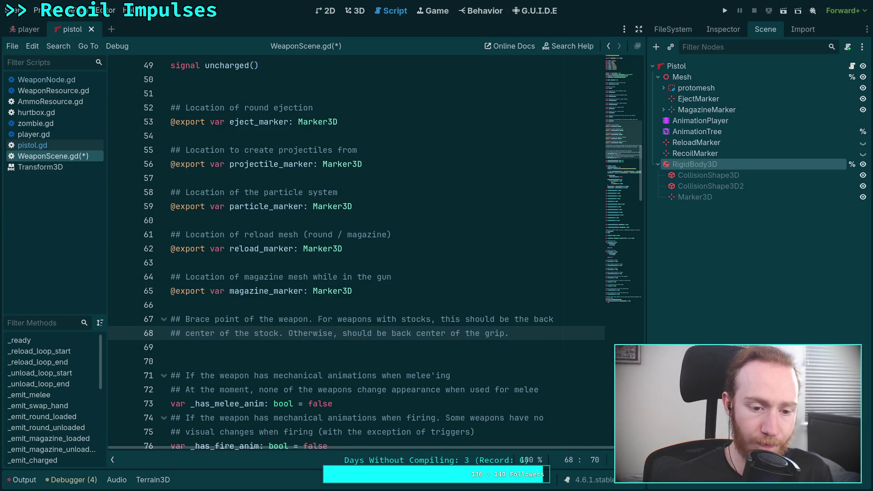
key(Return)
text(@export var brace)
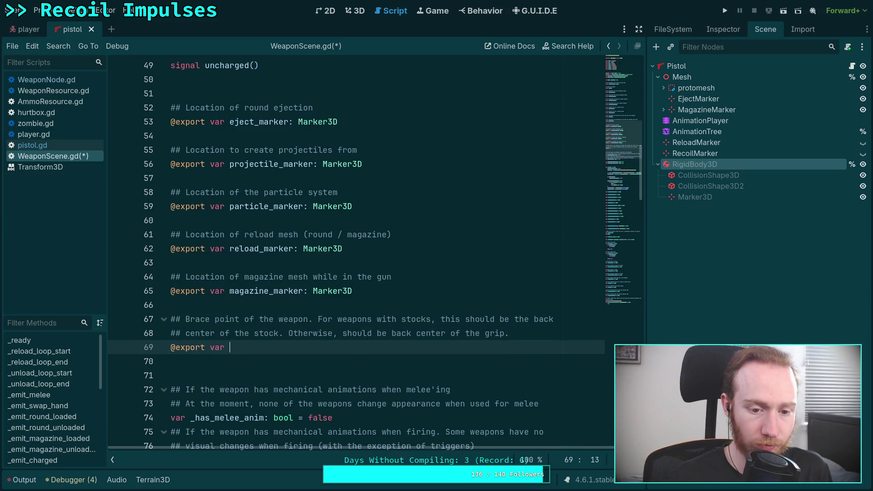
text(_marker: Mark)
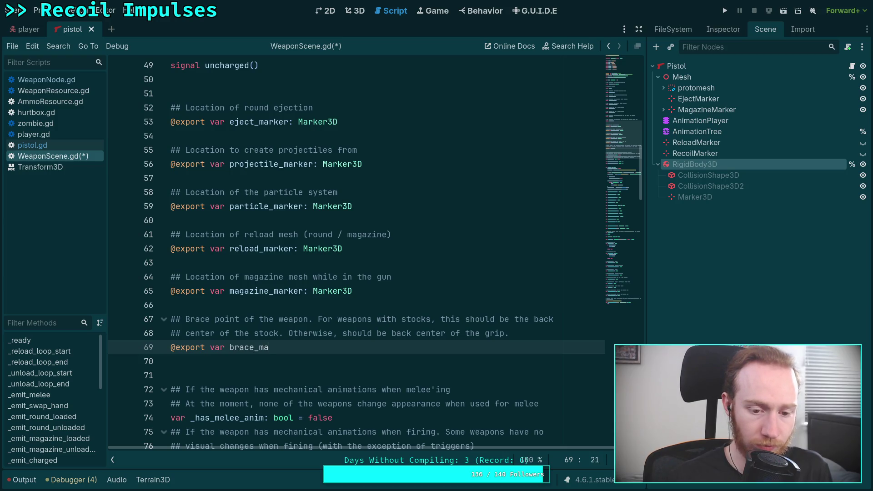
text(er)
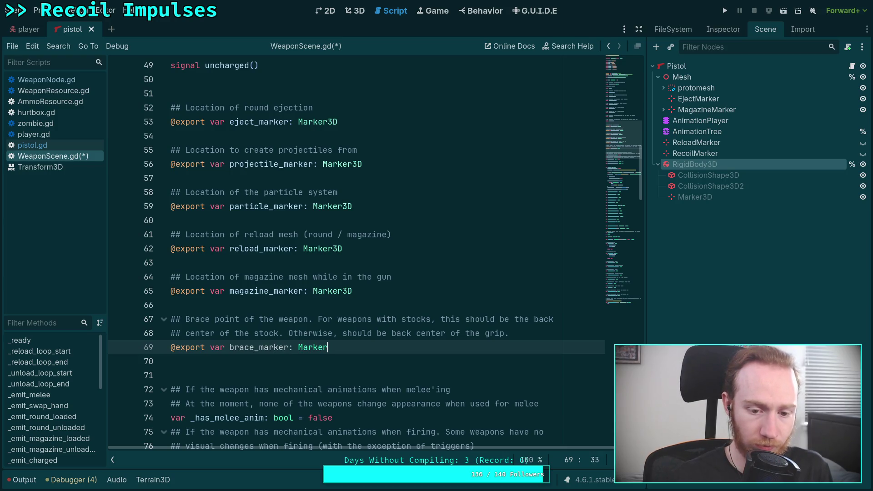
- Complete brace_marker's type as Marker3D and save WeaponScene.gd
key(Return)
key(ctrl+s)
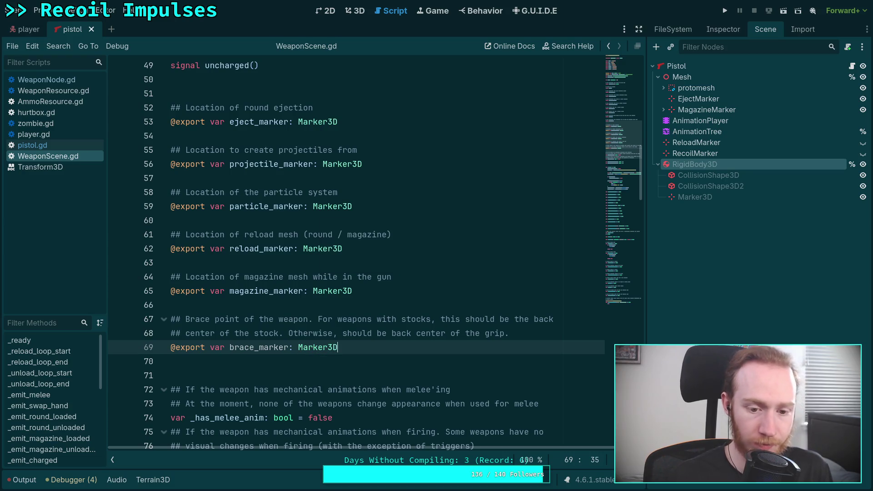
scroll(528, 298, down, 3)
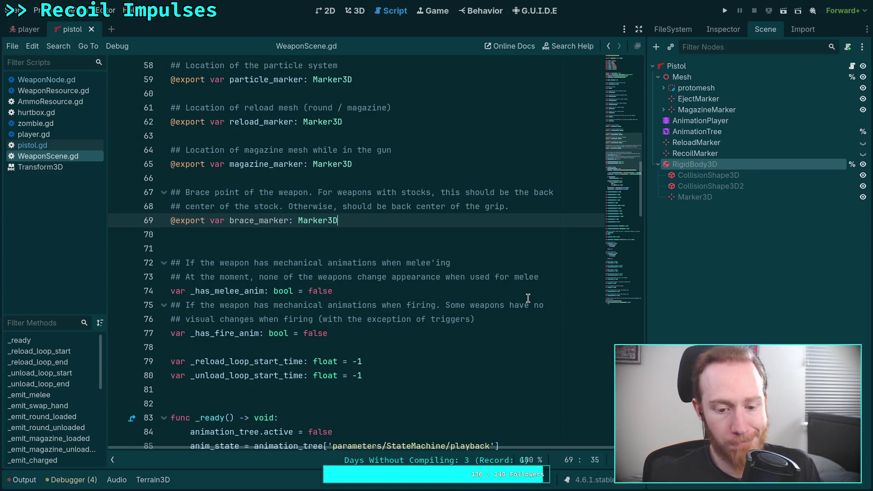
scroll(528, 298, up, 1)
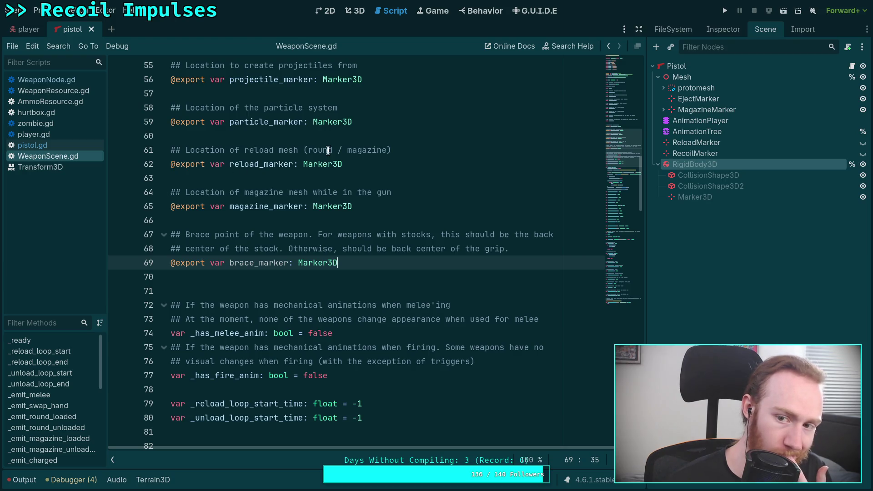
- Select pistol.tres in the FileSystem, switch to WeaponResource.gd, and view the resource in the Inspector
click(678, 30)
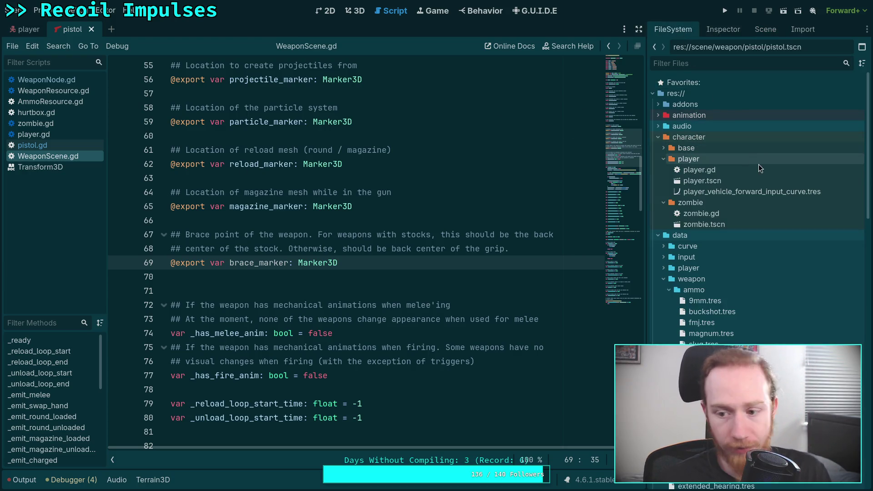
scroll(737, 316, down, 4)
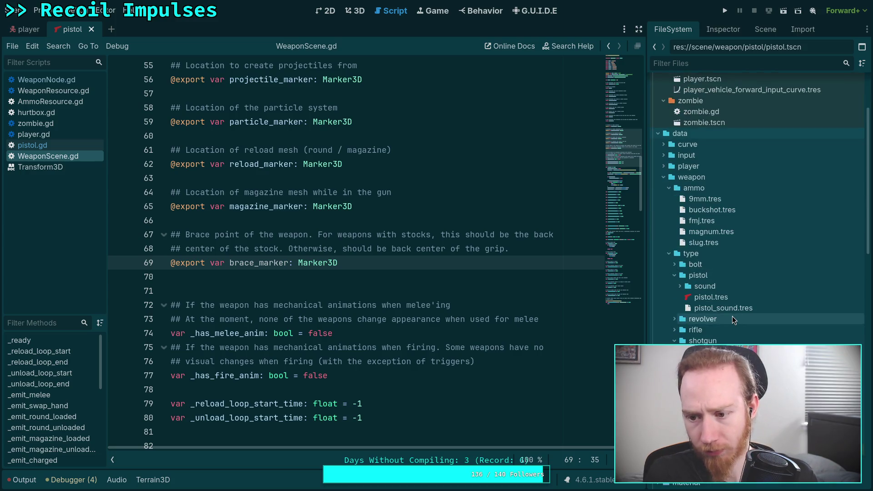
click(728, 297)
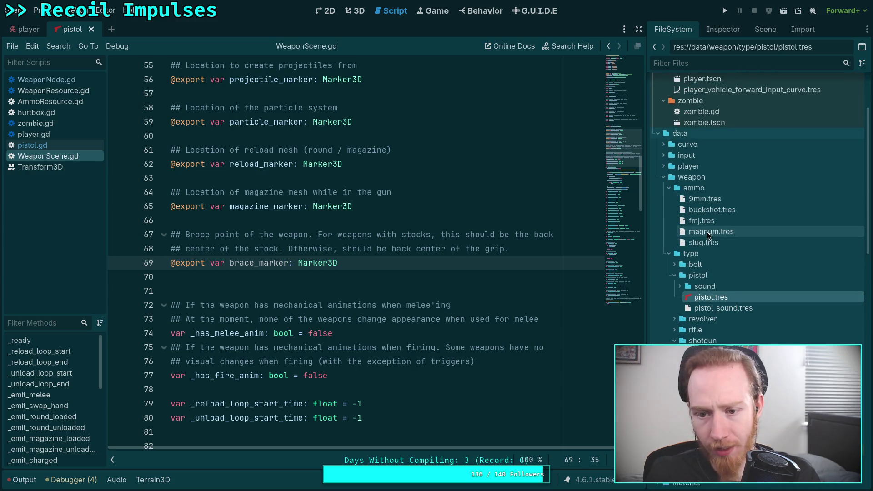
click(50, 90)
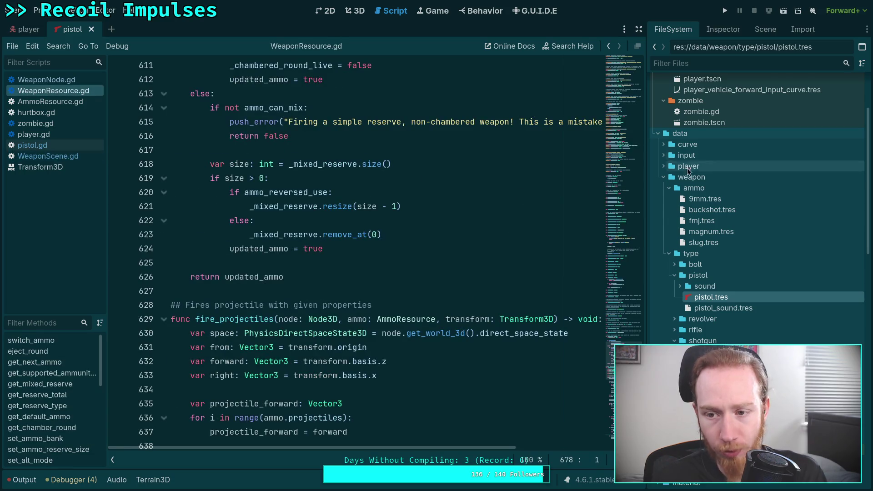
click(723, 30)
drag(639, 337, 612, 131)
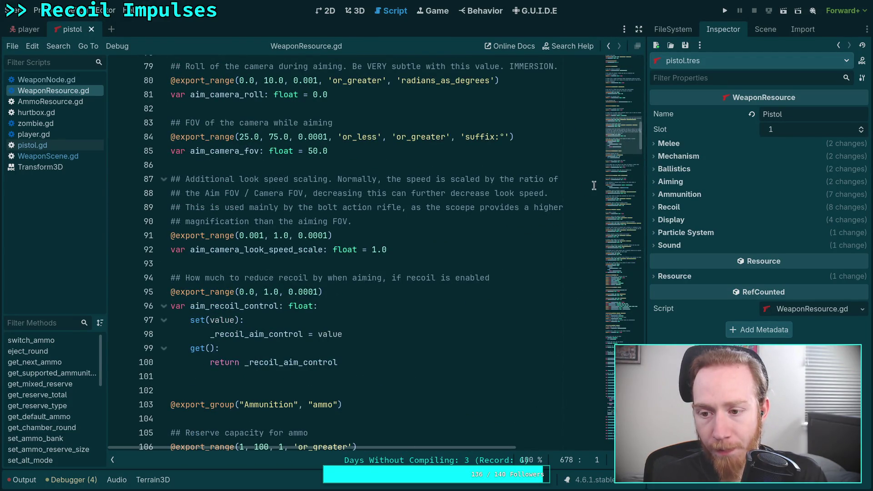
- Expand the pistol's Recoil properties and delete the recoil export lines 151–183 in WeaponResource.gd
click(654, 209)
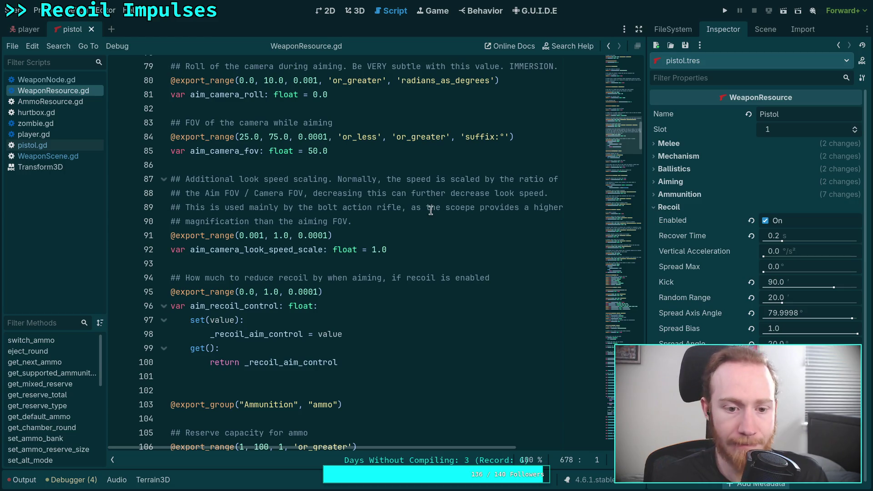
scroll(431, 210, up, 8)
scroll(430, 211, up, 4)
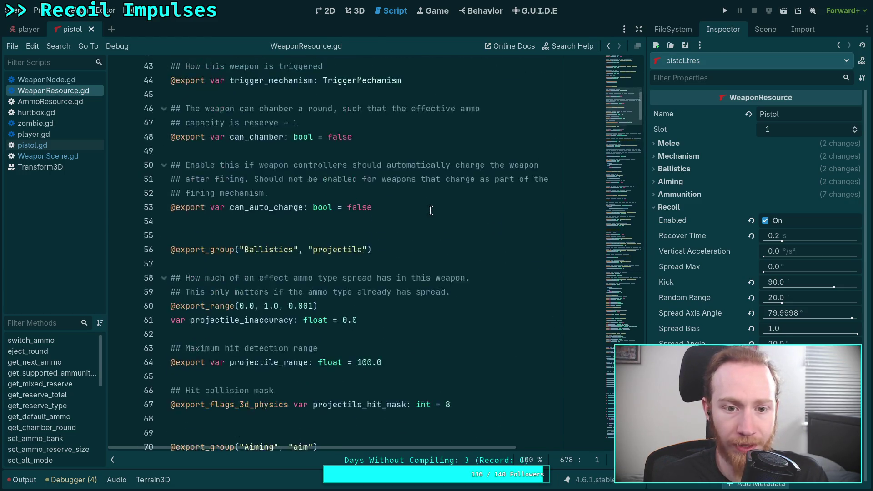
scroll(431, 210, down, 20)
scroll(430, 210, down, 14)
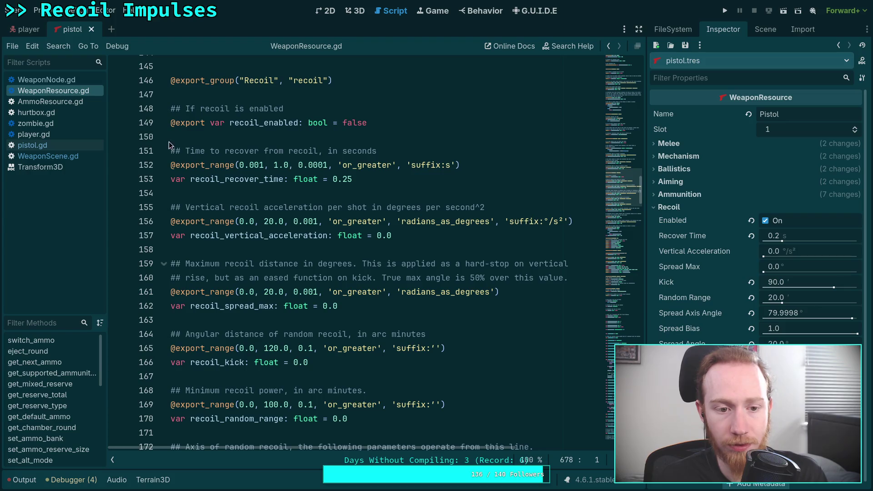
mouse_move(172, 150)
mouse_down()
mouse_move(346, 235)
mouse_move(386, 282)
mouse_move(387, 264)
mouse_move(387, 304)
mouse_move(388, 292)
mouse_move(480, 204)
mouse_move(437, 174)
mouse_up()
scroll(454, 200, up, 3)
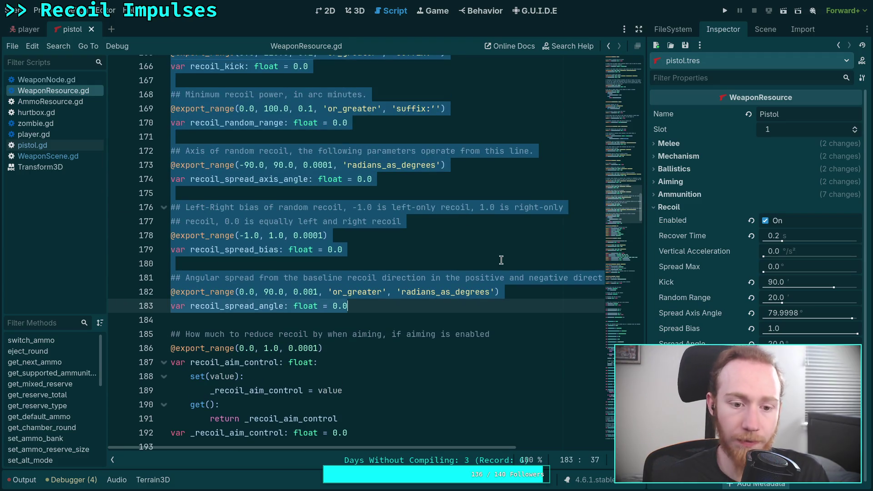
key(BackSpace)
scroll(502, 260, up, 4)
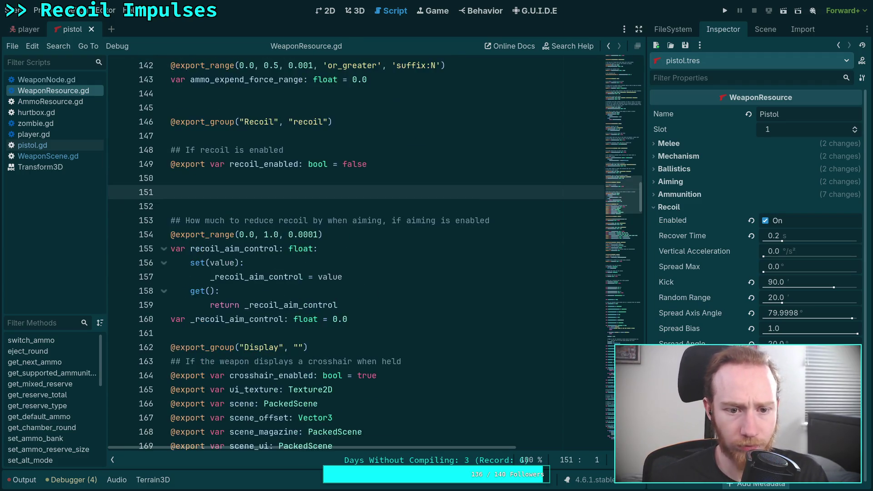
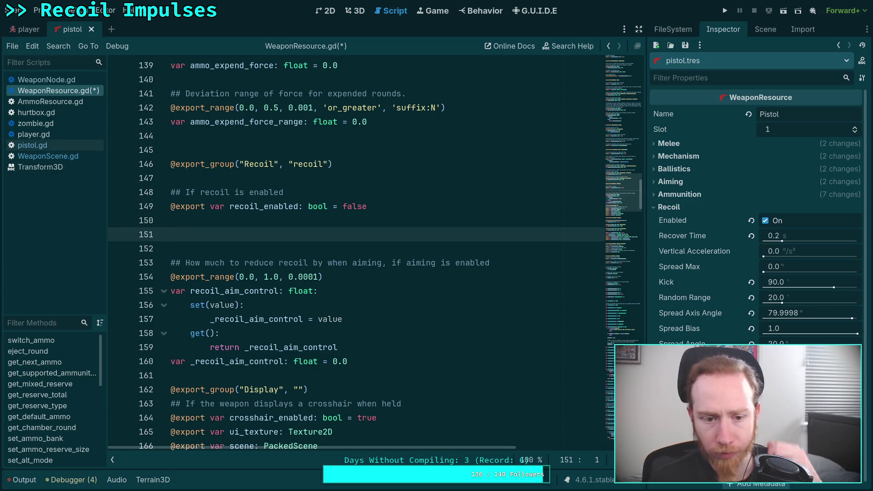
text(@export v)
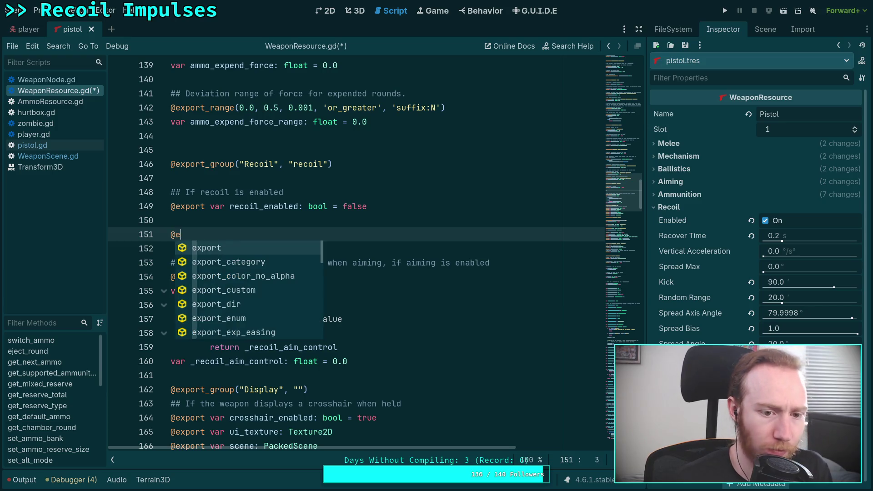
text(ar )
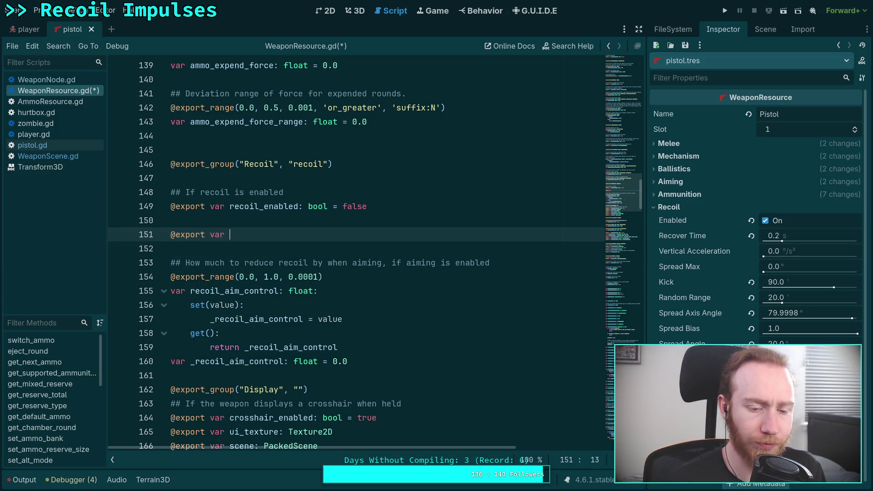
text(recoil_)
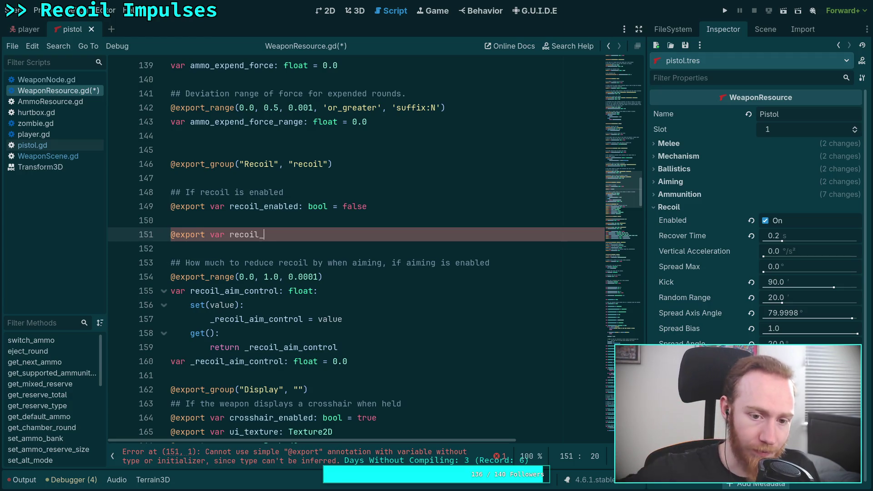
text(has)
key(BackSpace)
key(BackSpace)
text(as_stoc)
key(BackSpace)
key(BackSpace)
key(BackSpace)
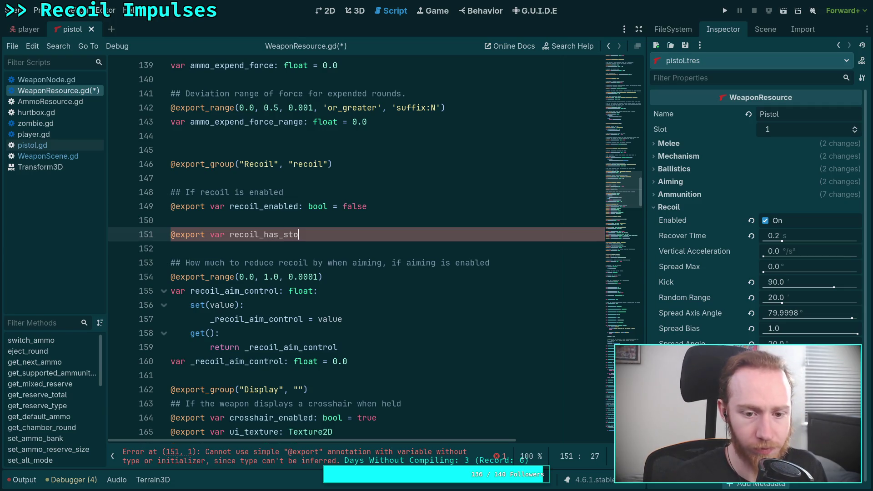
text(shoulder_braced)
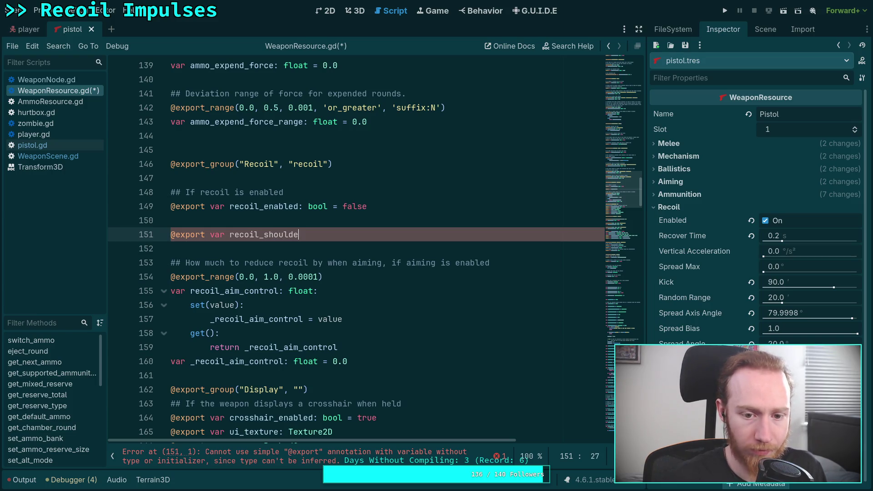
text(: bool = fal)
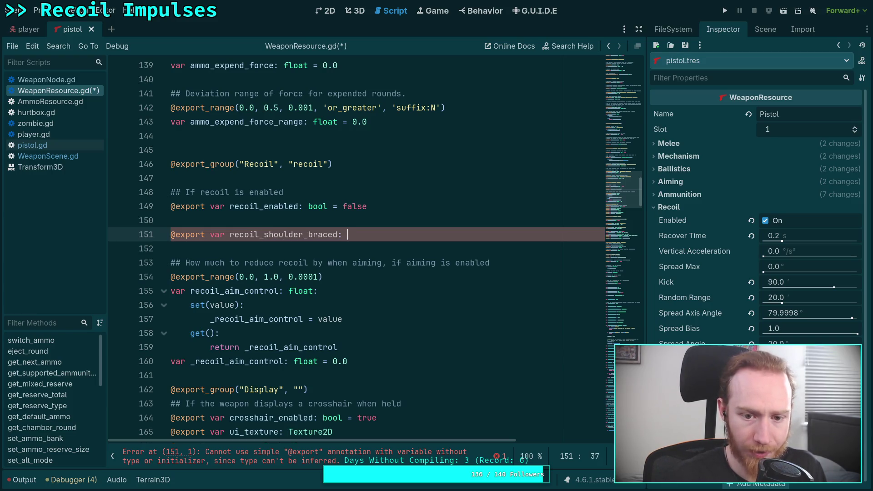
text(se)
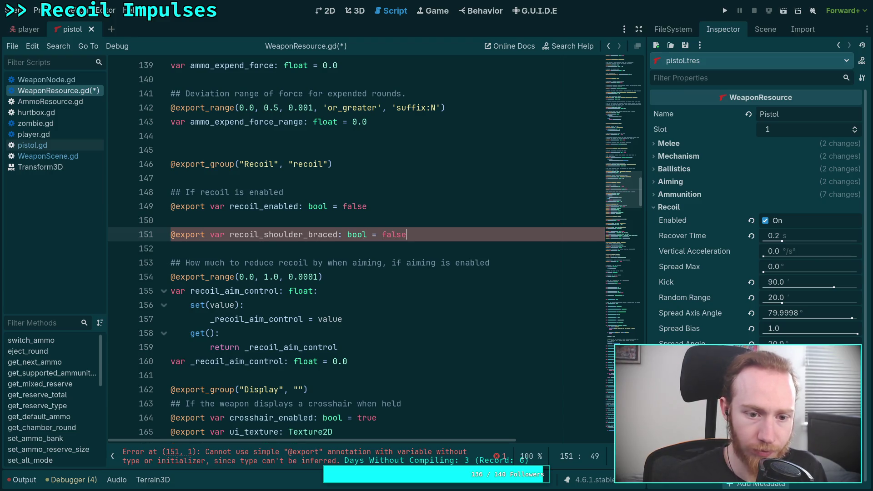
- Accept the completion and start a doc comment above it: '## If this weapon is shoulder'
key(Up)
key(Return)
text(## If this weapon is shoulde)
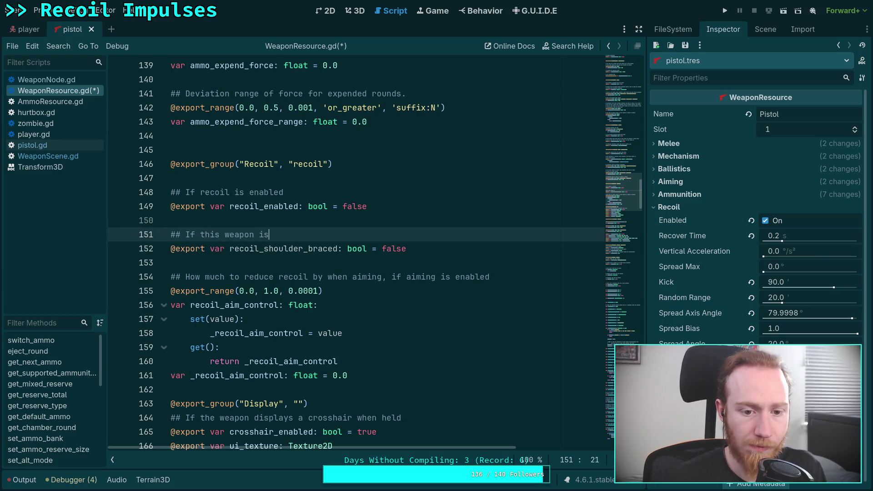
text(r)
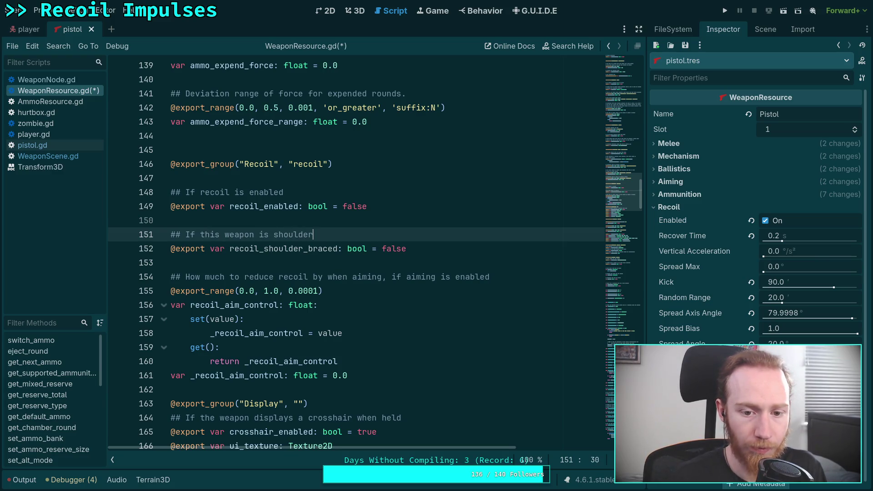
- Change the comment's last word to 'braced' and rename the variable to recoil_has_stock
key(BackSpace)
key(BackSpace)
key(BackSpace)
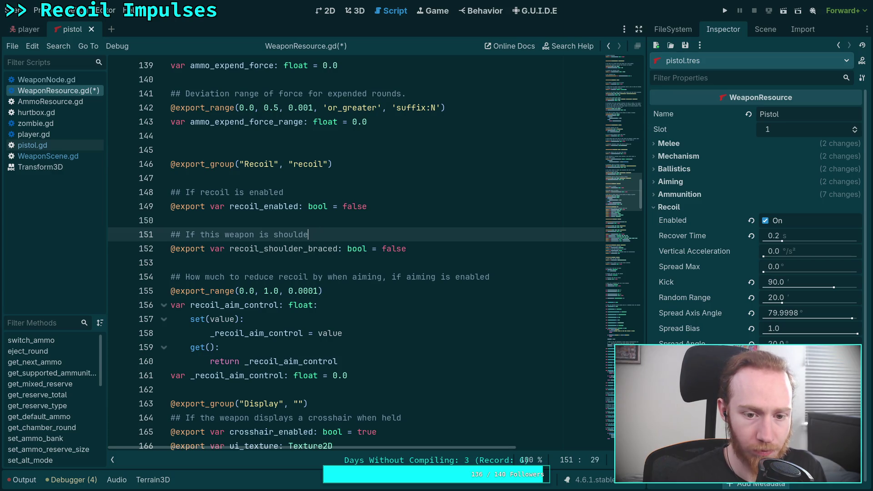
text(brac)
key(BackSpace)
text(ed)
key(BackSpace)
key(BackSpace)
key(BackSpace)
text(cd)
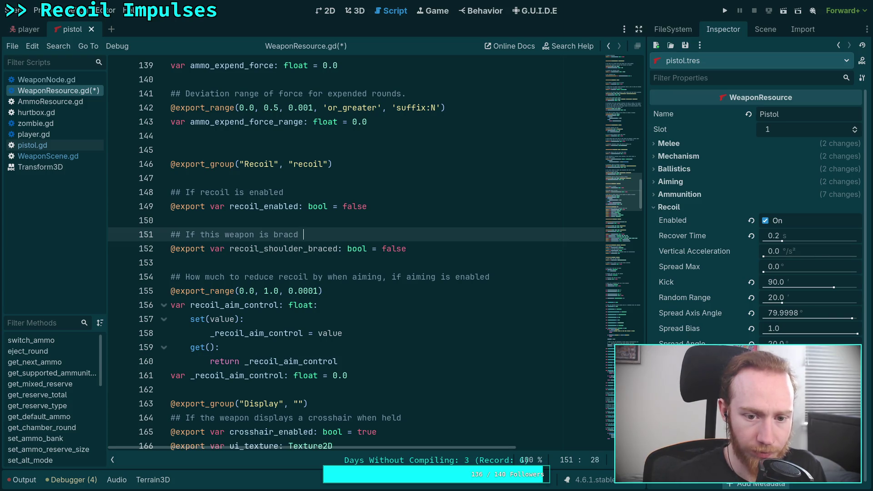
key(BackSpace)
key(BackSpace)
key(BackSpace)
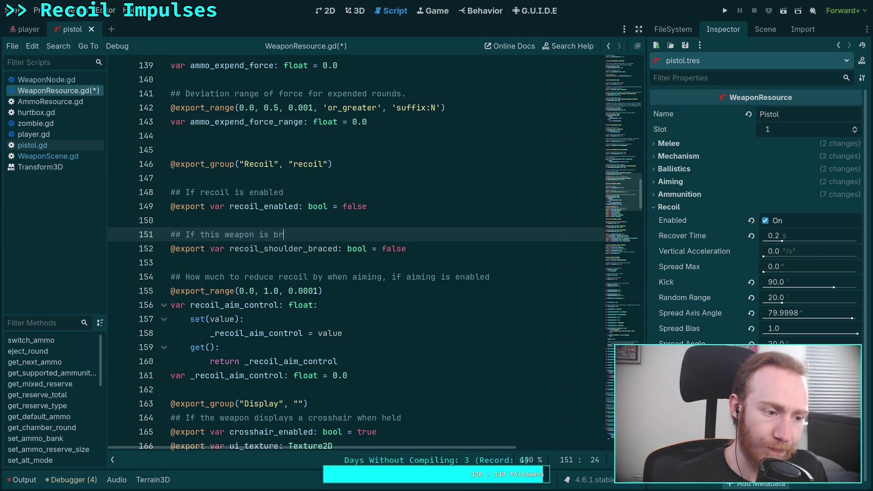
text(aced)
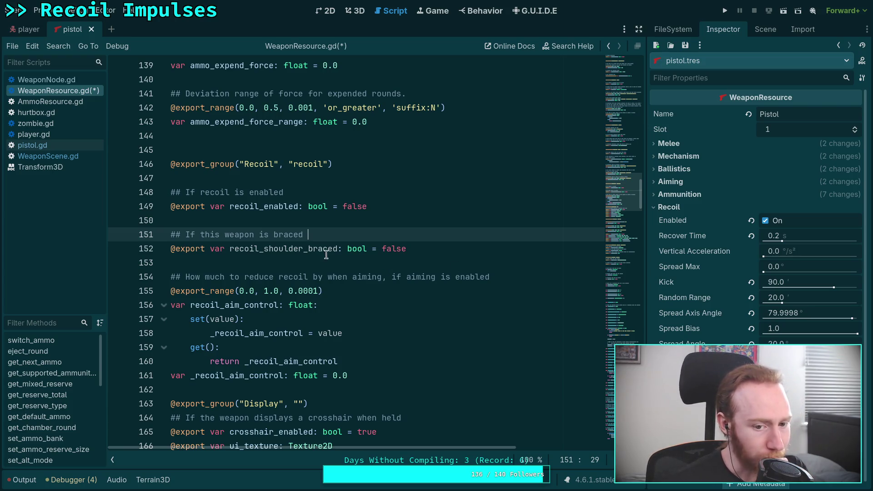
drag(264, 249, 338, 248)
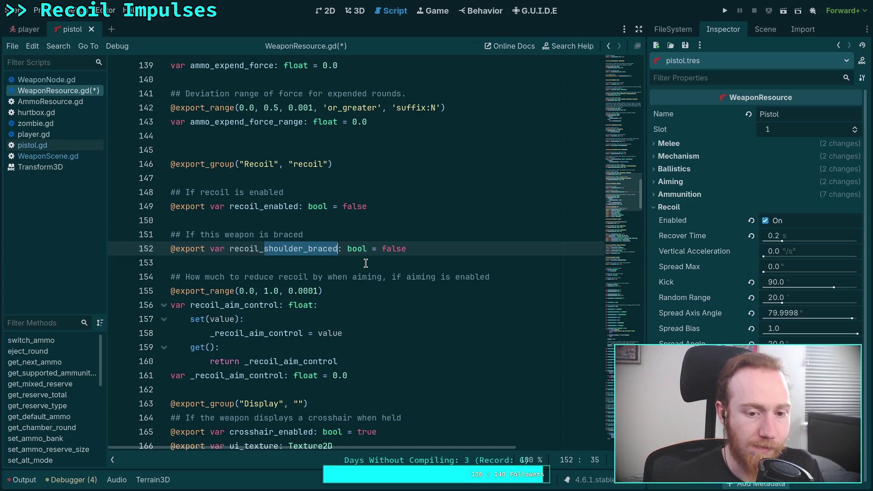
text(has_stock)
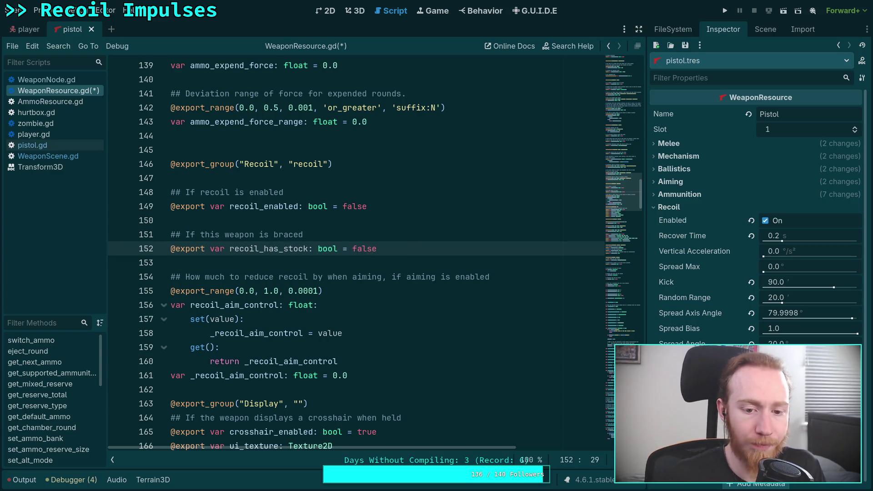
- Rewrite the doc comment as 'If this weapon has a stock for bracing against the shoulder'
click(319, 235)
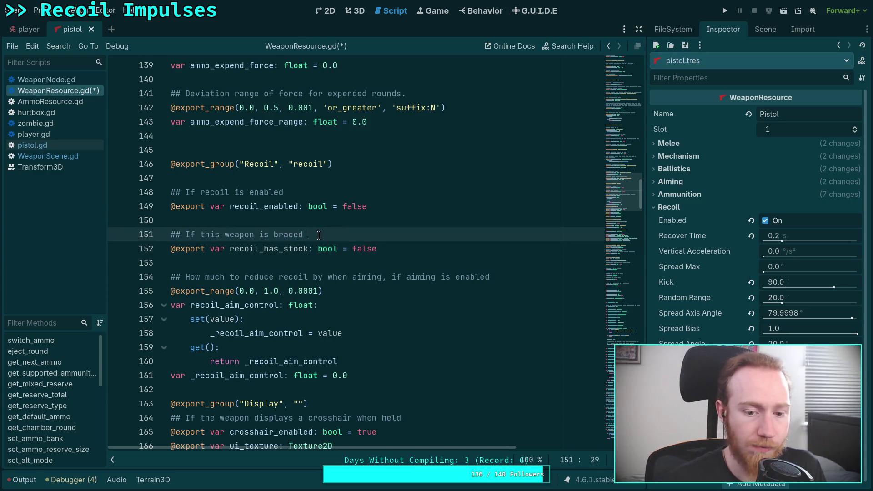
click(263, 235)
key(BackSpace)
key(BackSpace)
text(c)
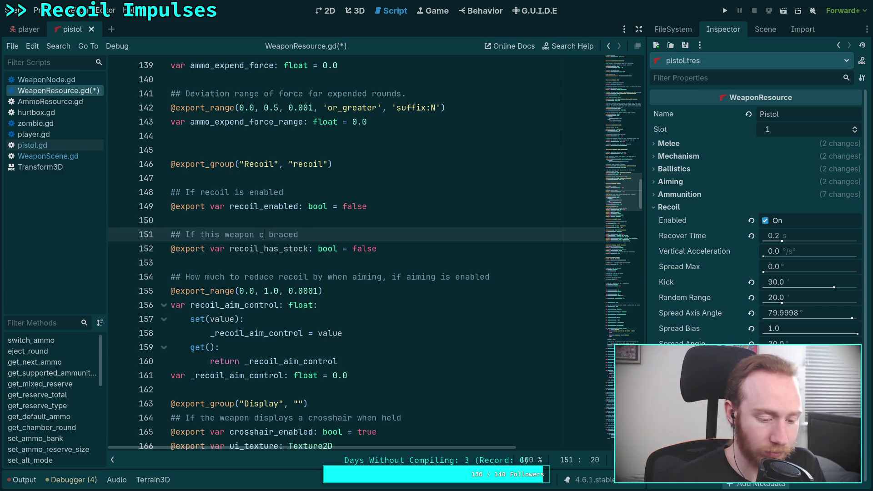
key(BackSpace)
text(has a stock)
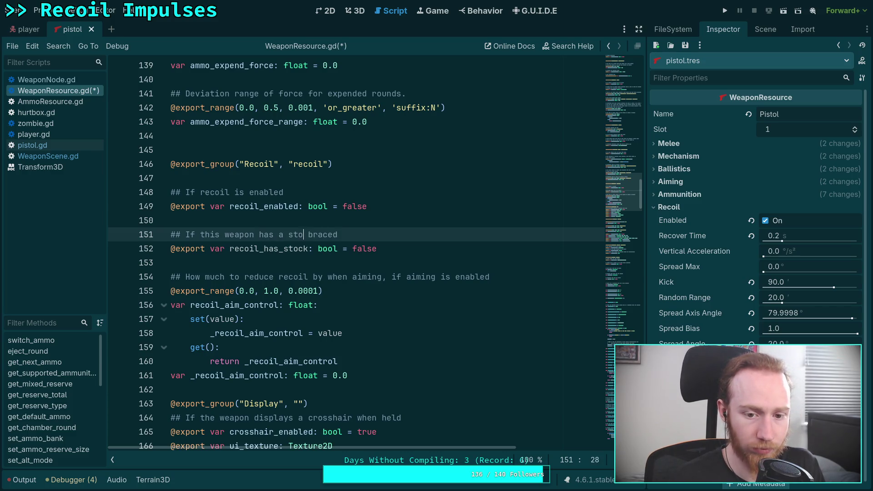
text( for)
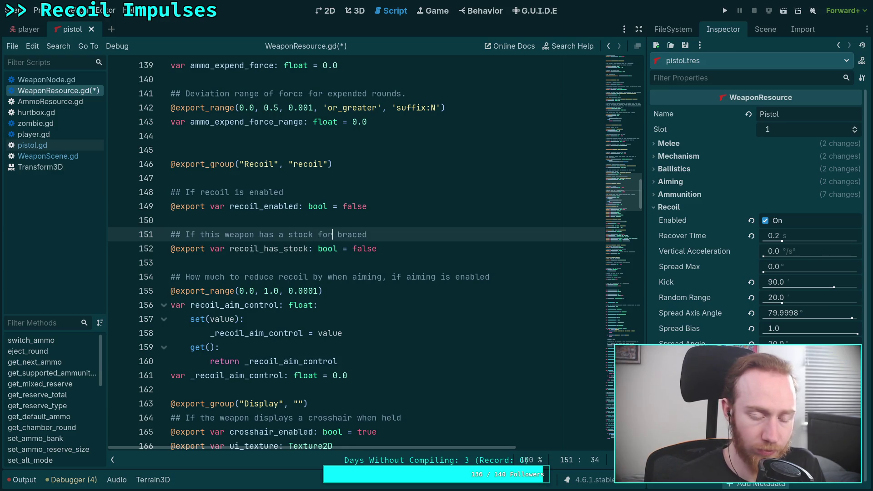
key(Delete)
key(Delete)
key(Delete)
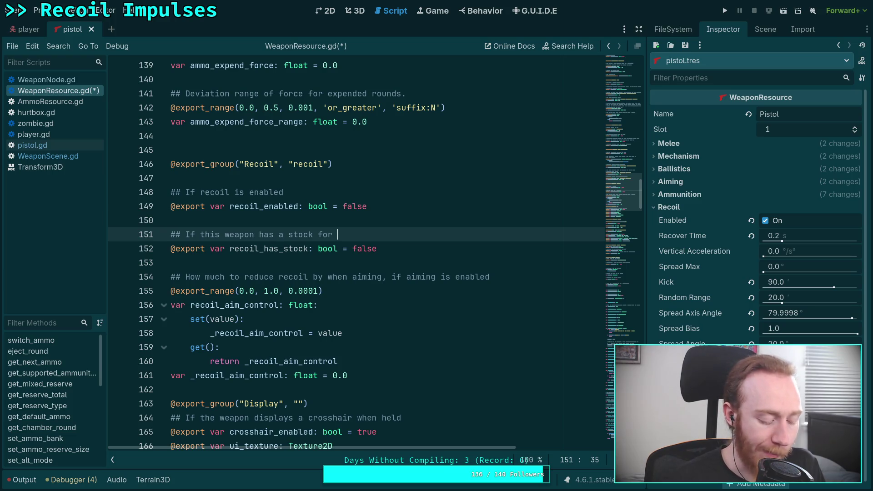
text(bracing )
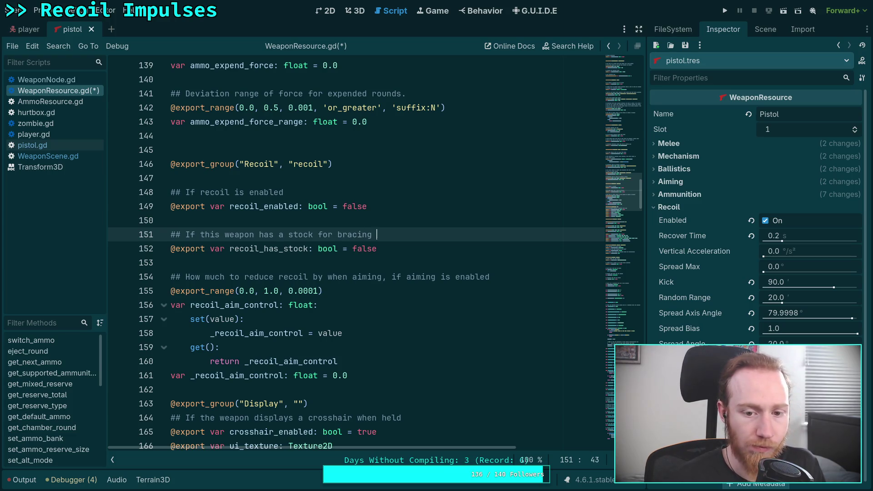
text(agais)
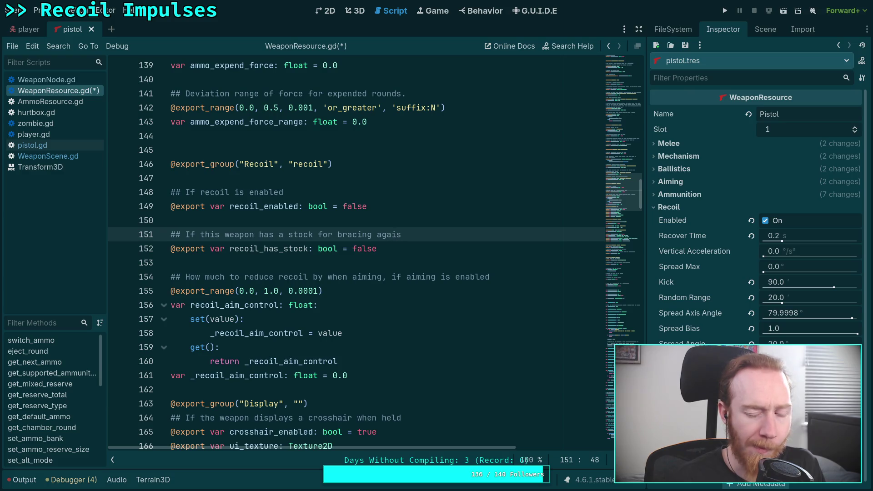
key(BackSpace)
text(nst the shoulder)
click(283, 257)
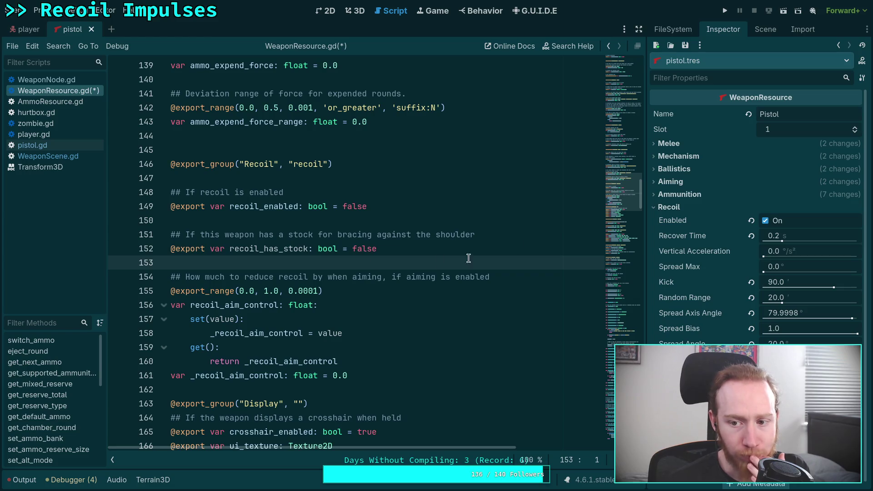
- Expand and collapse pistol.tres's Ballistics and Mechanism groups in the Inspector
click(667, 169)
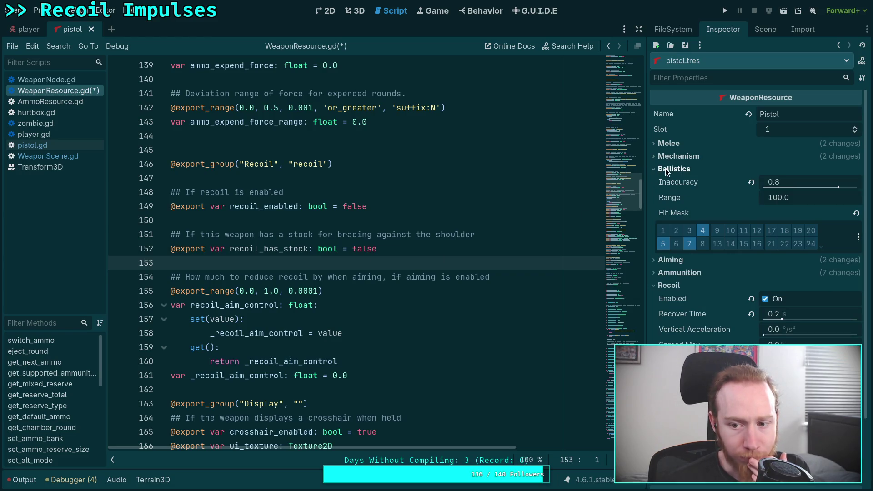
click(665, 169)
click(675, 156)
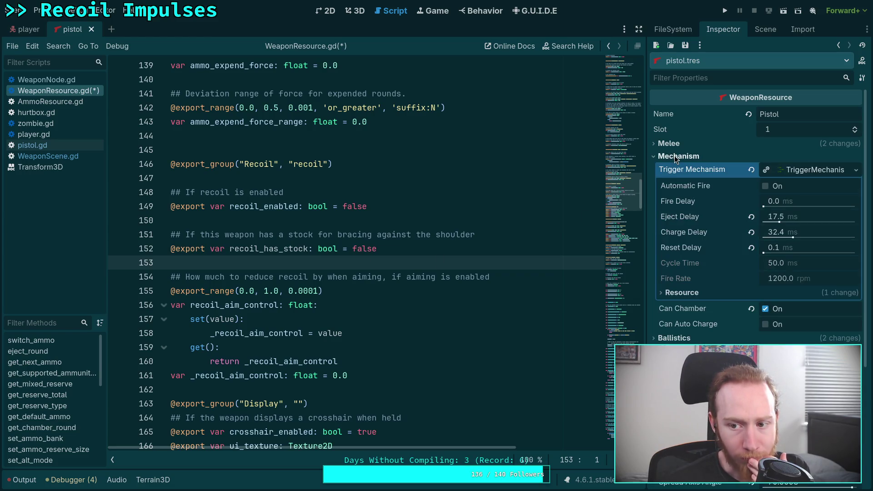
click(818, 170)
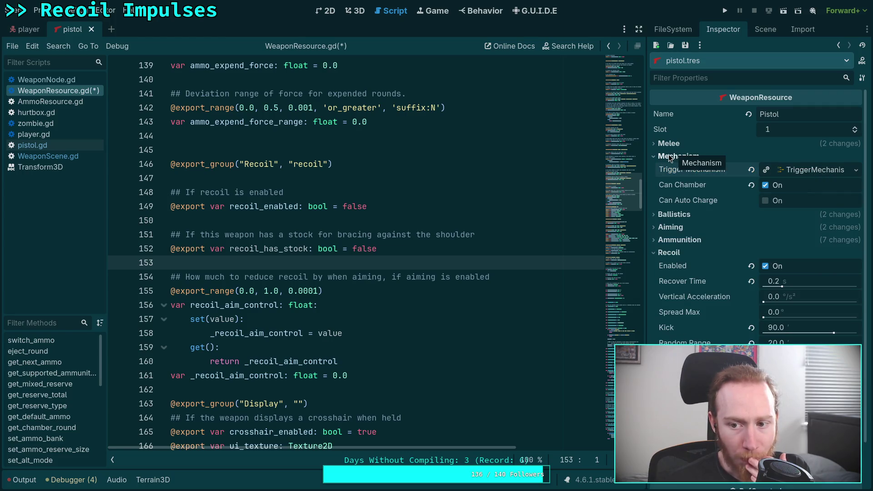
click(669, 156)
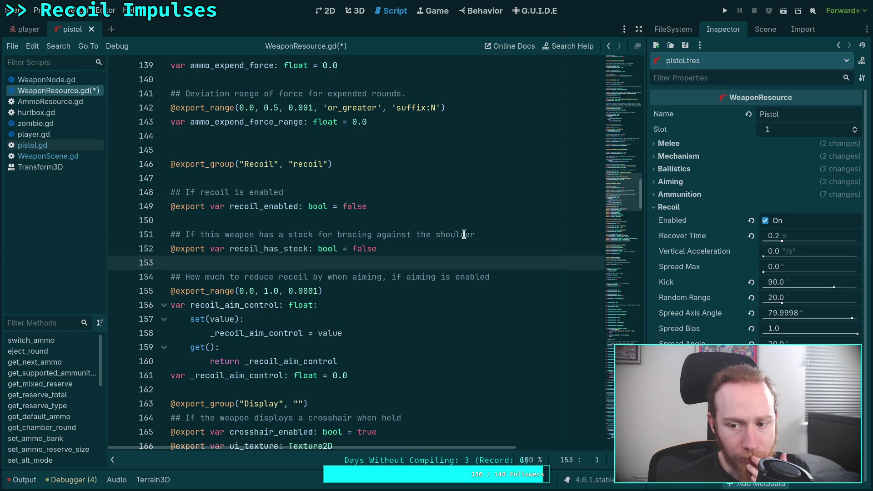
- Save WeaponResource.gd and refresh pistol.tres's Recoil group to reveal Has Stock
click(420, 248)
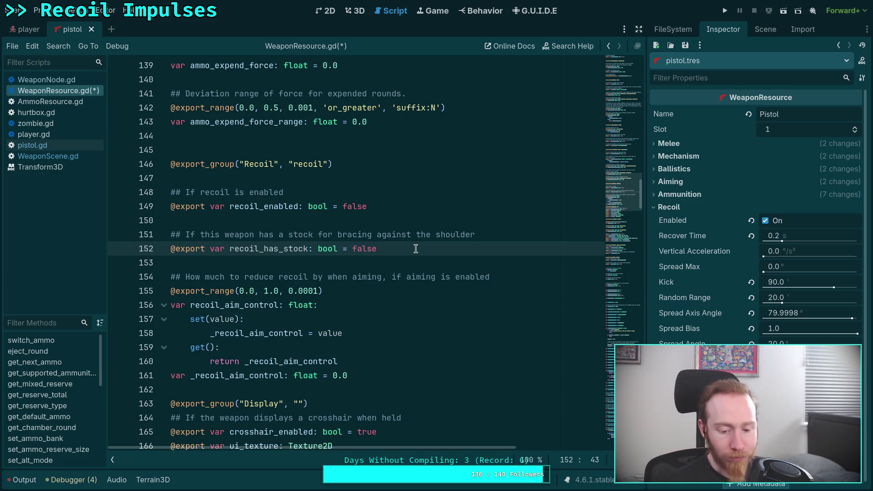
key(ctrl+s)
click(659, 208)
click(659, 208)
click(765, 29)
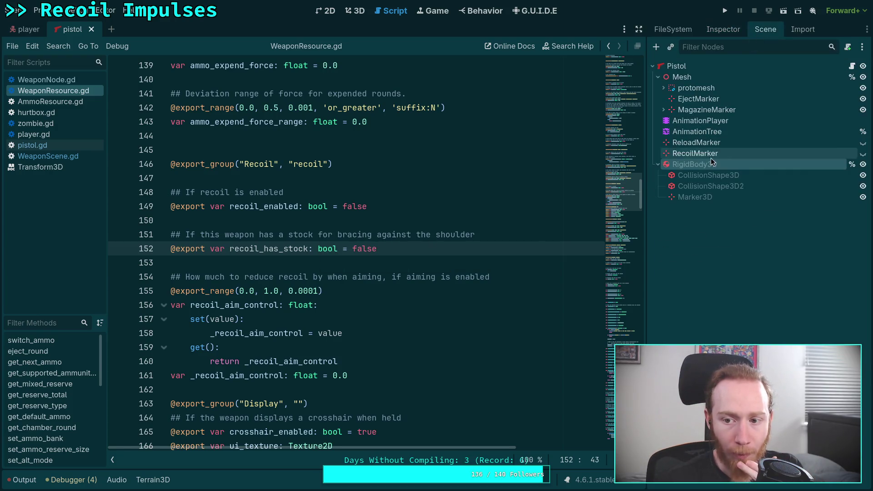
click(696, 155)
click(675, 28)
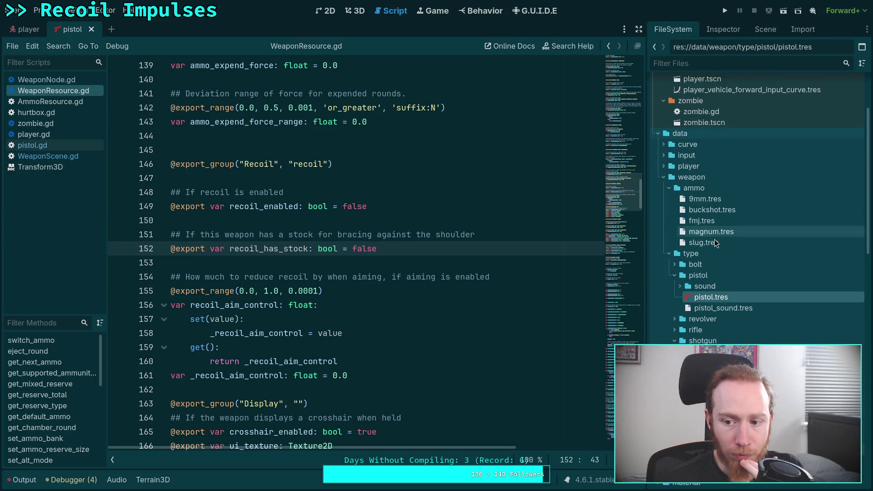
click(724, 29)
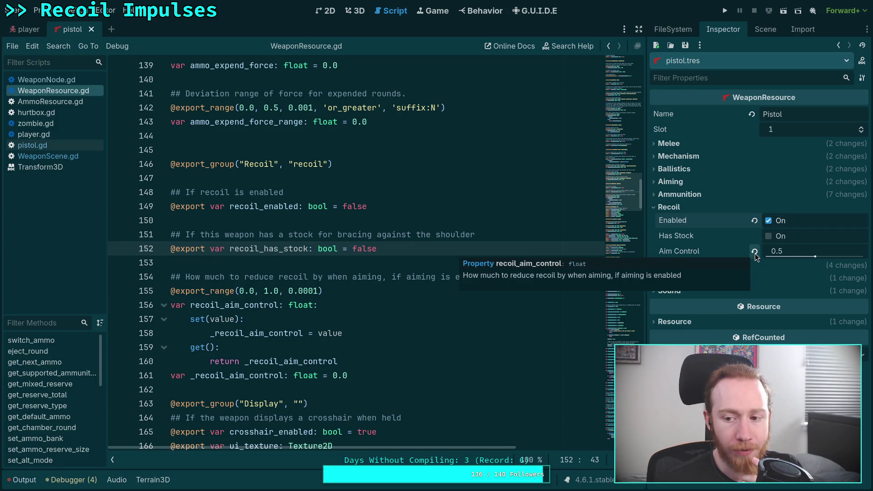
- Revert the pistol's recoil Aim Control from 0.5 to its 0.0 default and save
click(793, 250)
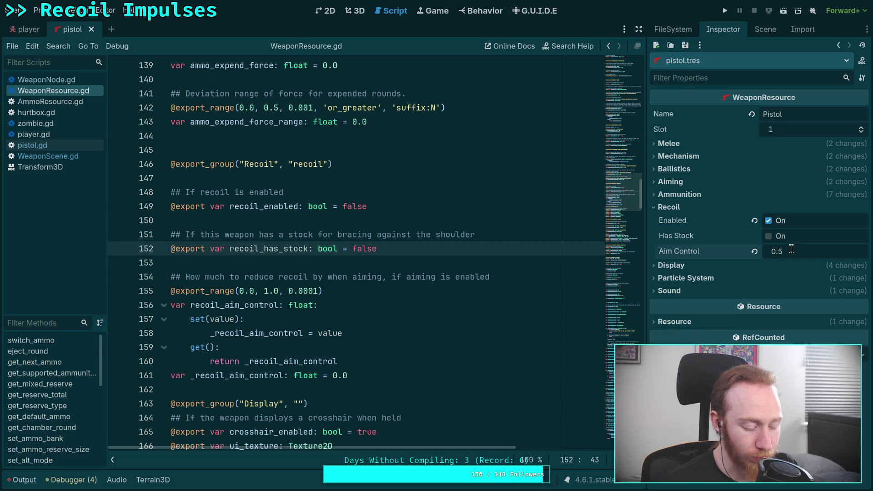
key(Return)
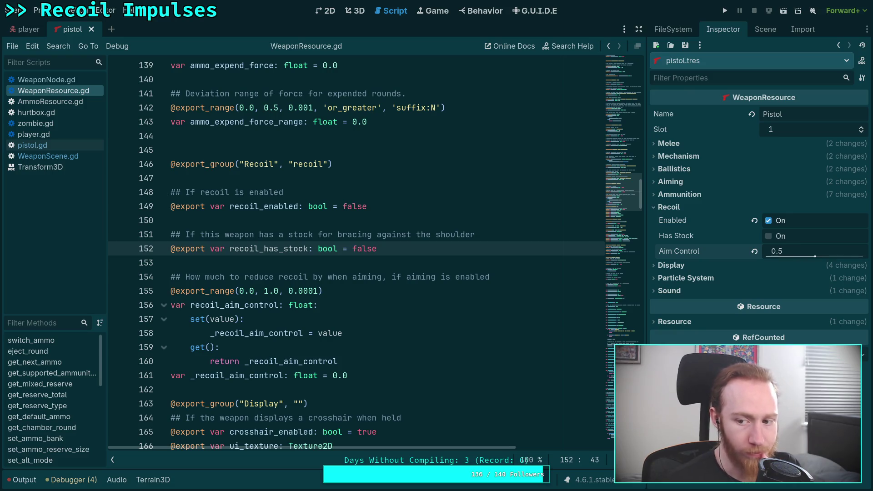
click(473, 290)
click(755, 253)
click(435, 299)
key(ctrl+s)
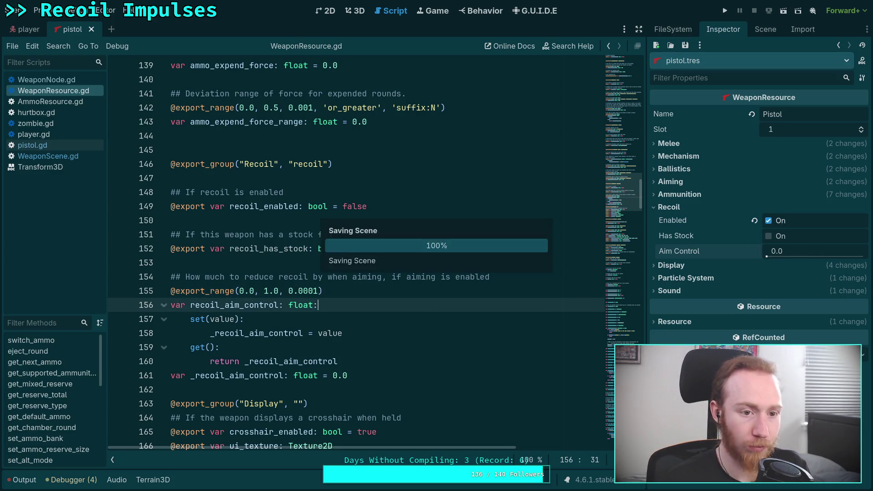
click(686, 46)
click(689, 63)
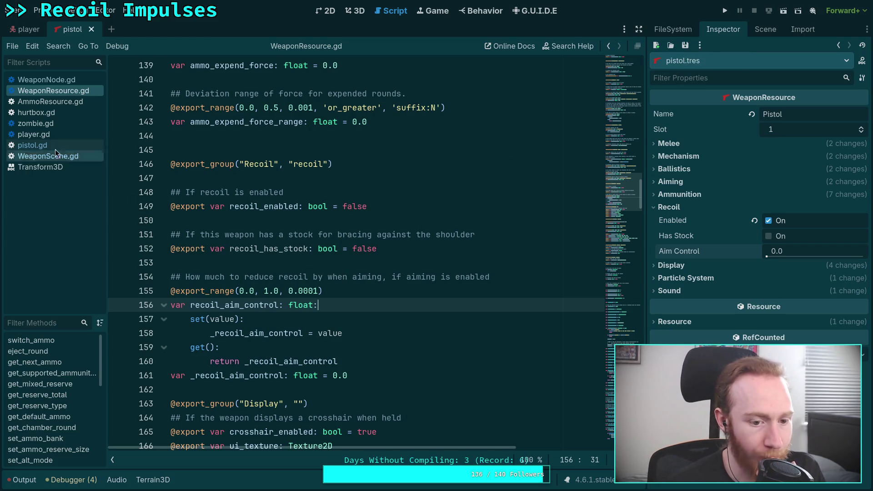
scroll(333, 221, down, 2)
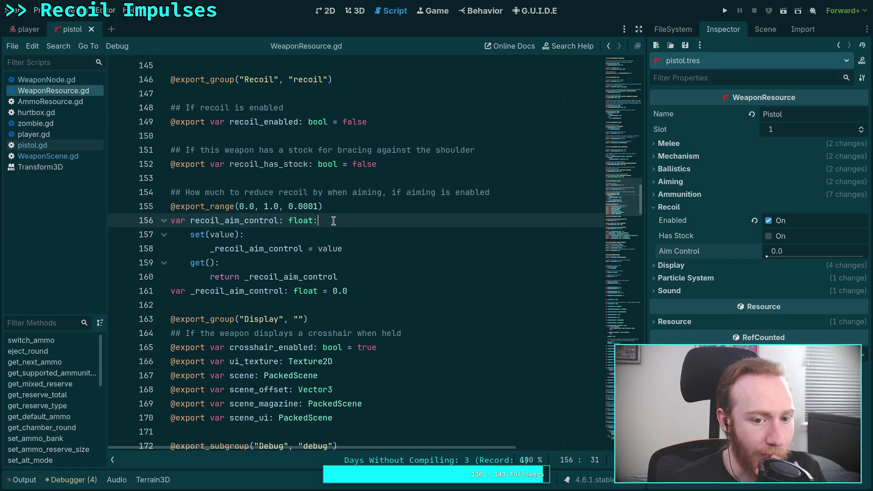
scroll(334, 221, up, 1)
scroll(333, 221, down, 15)
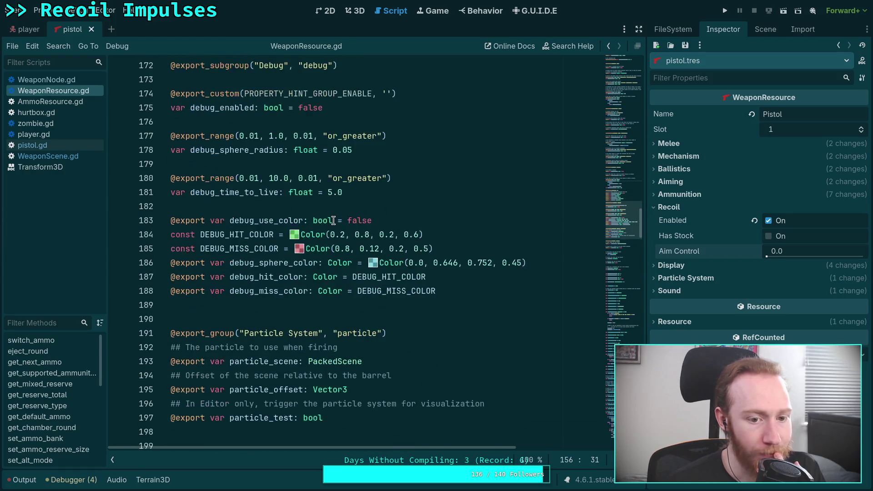
scroll(333, 221, down, 4)
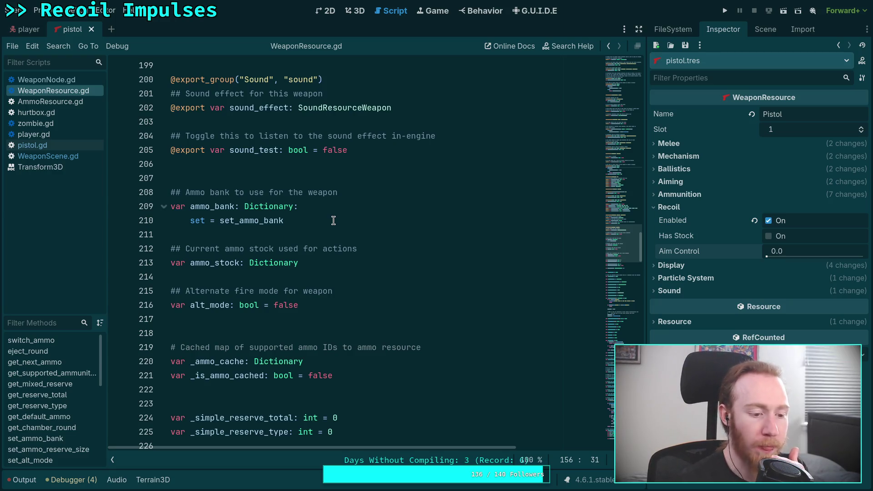
click(291, 272)
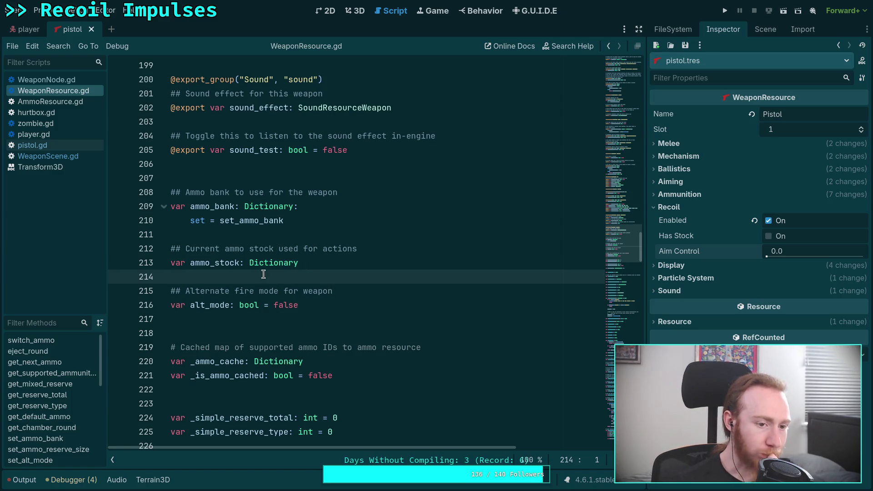
scroll(266, 277, down, 4)
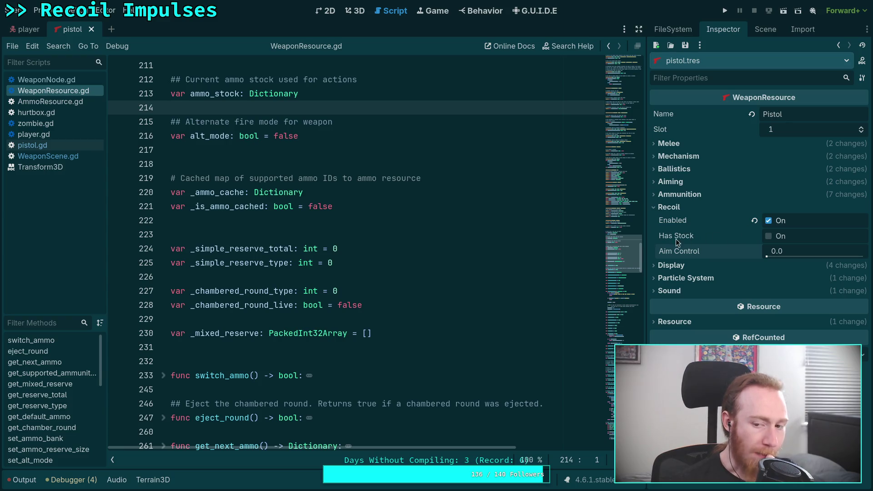
mouse_move(676, 239)
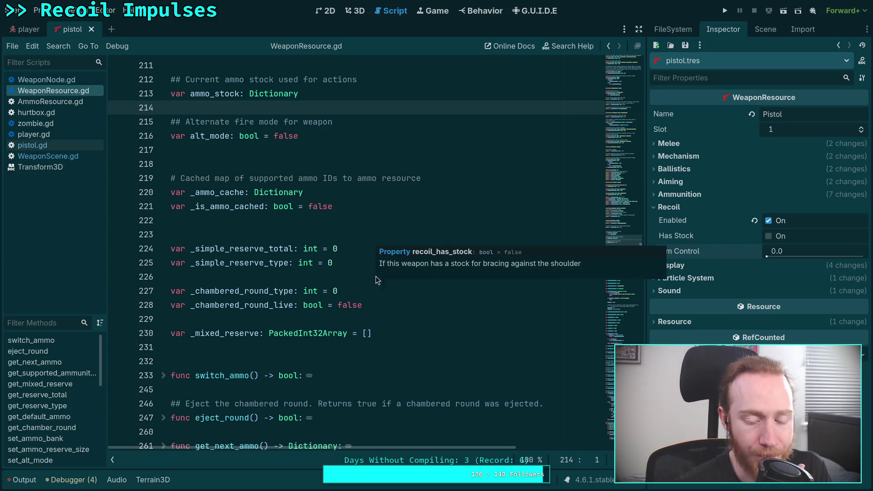
click(274, 351)
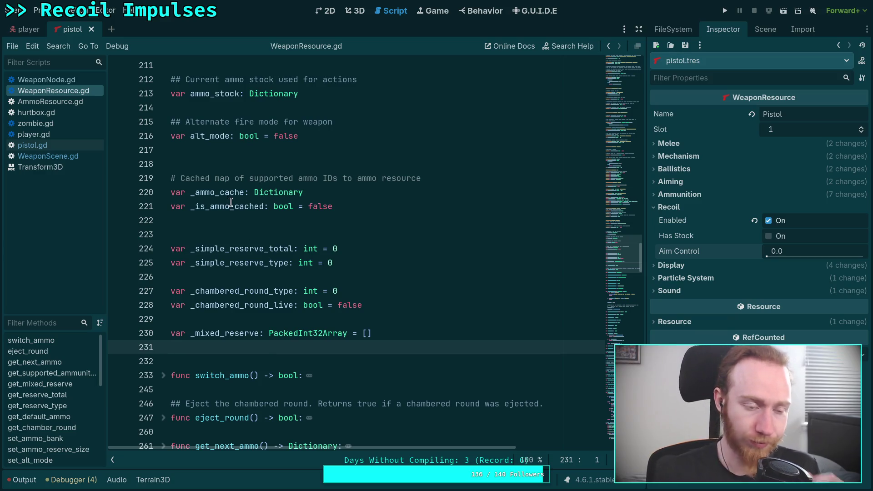
click(74, 83)
click(69, 91)
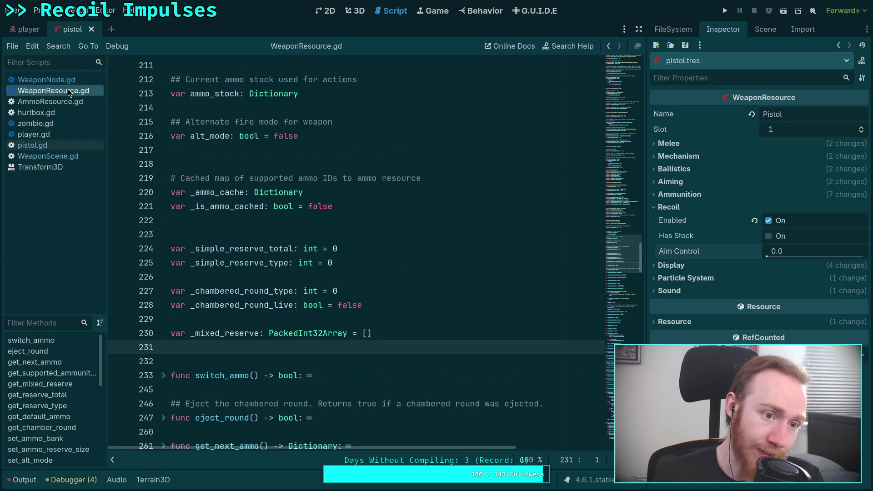
scroll(214, 236, up, 14)
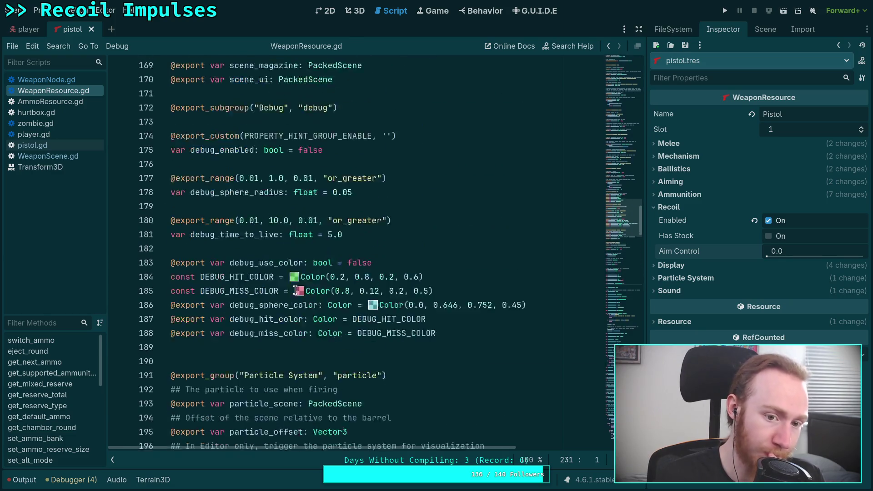
scroll(297, 291, up, 12)
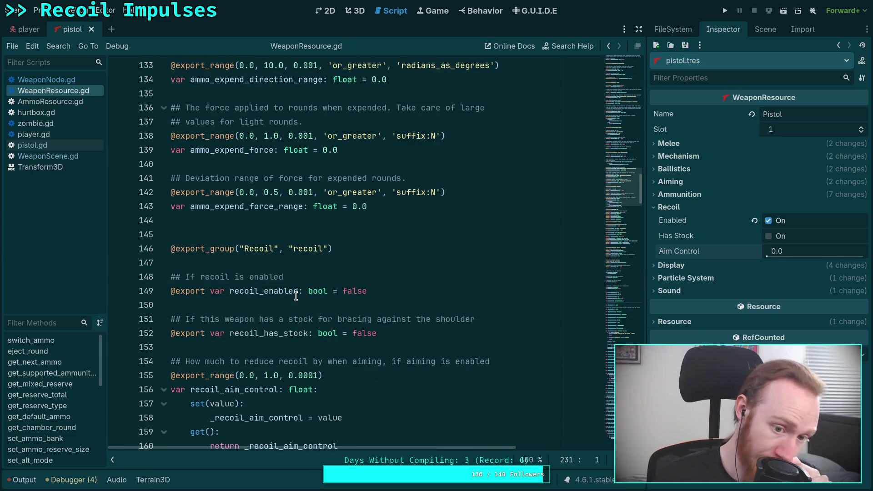
drag(265, 334, 304, 338)
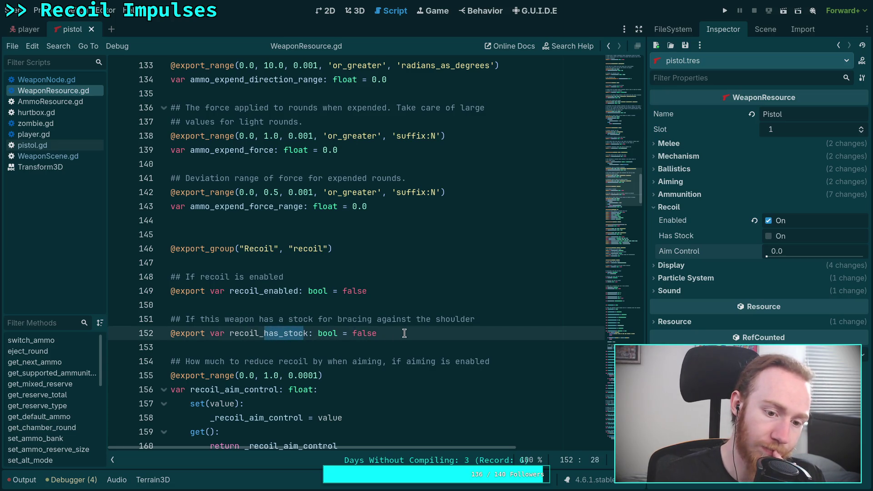
drag(405, 333, 338, 306)
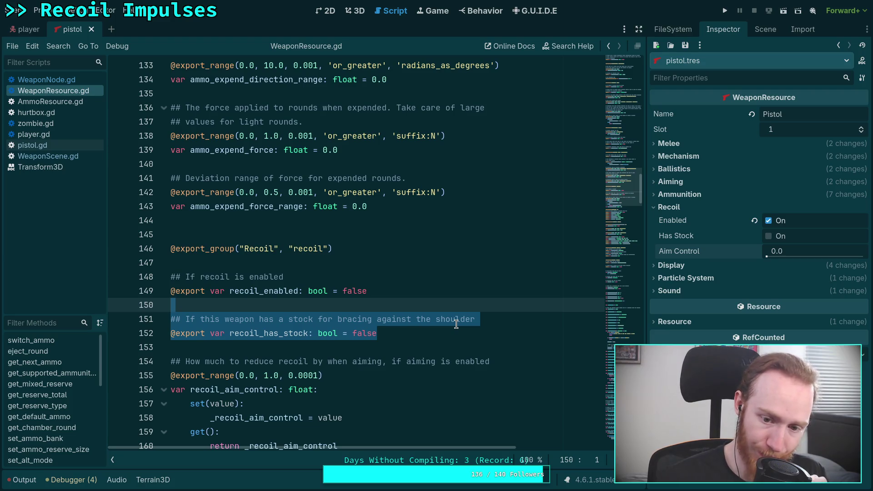
click(378, 333)
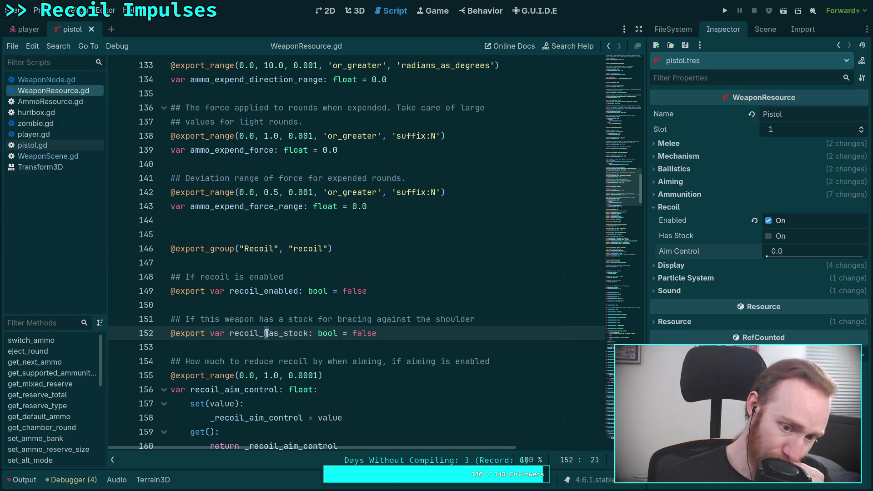
- Rename the flag to recoil_shouldered, comment it 'recoils against the shoulder instead of the elbows', and save
drag(265, 333, 308, 332)
text(should)
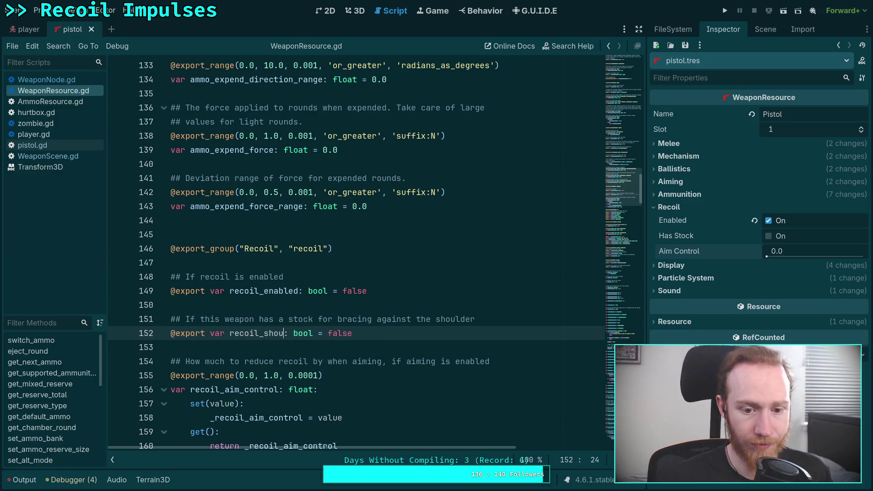
text(ered)
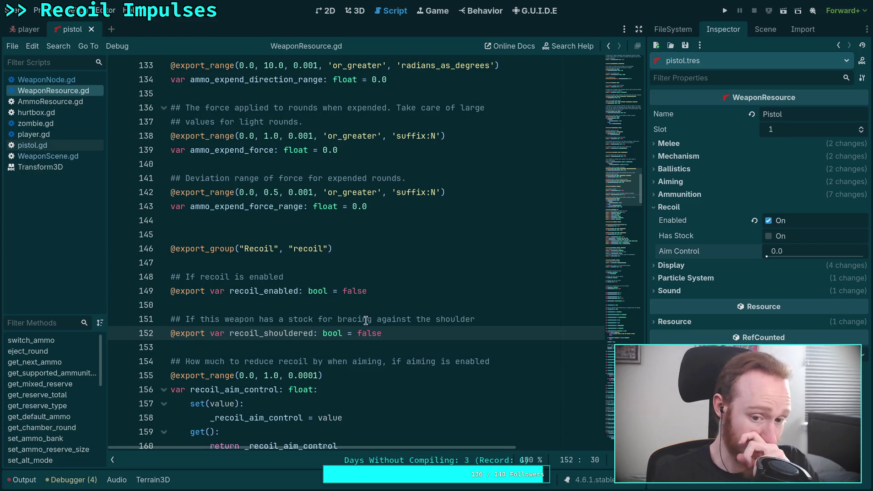
click(490, 320)
mouse_move(491, 319)
mouse_down()
mouse_move(252, 320)
mouse_move(255, 305)
mouse_move(258, 314)
mouse_up()
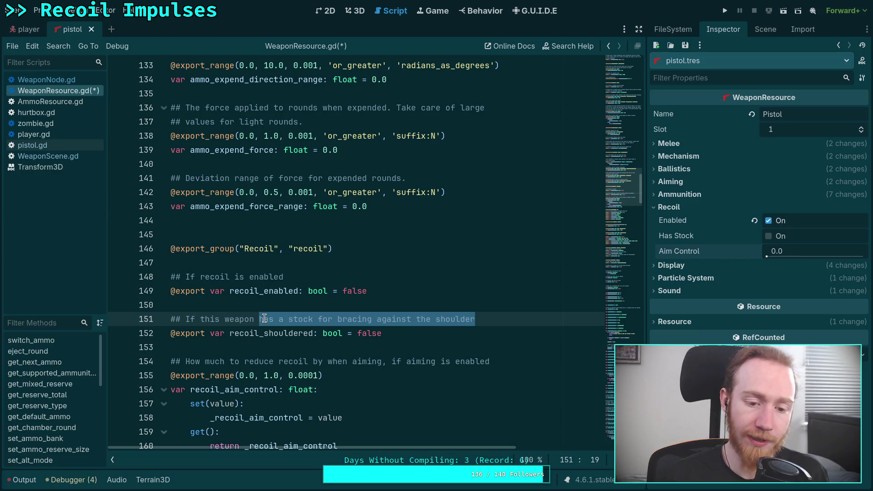
text(recoils agai)
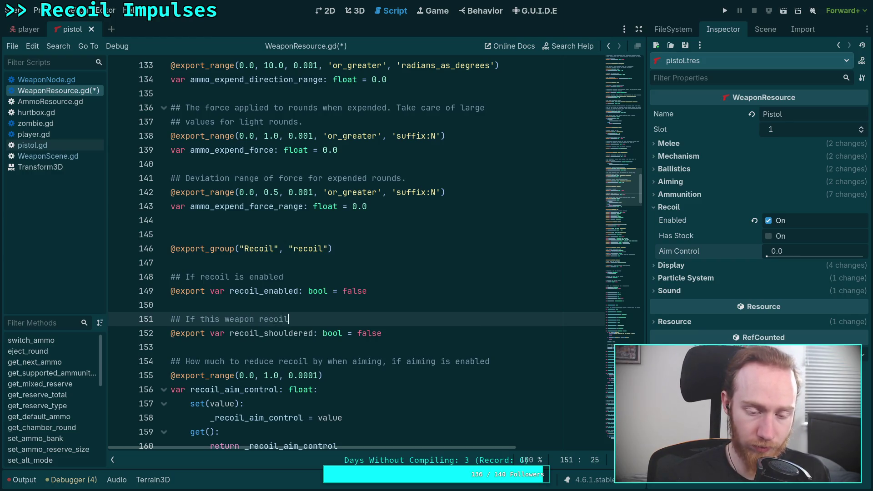
text(nst the )
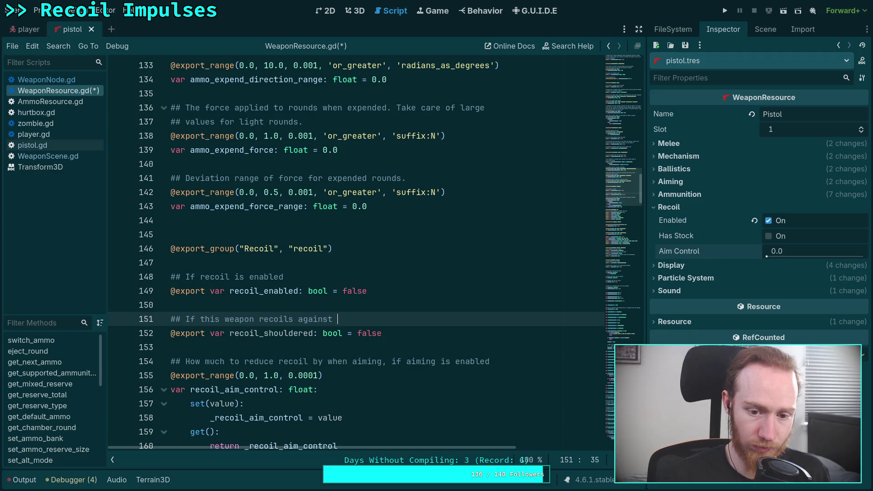
text(shoulder instead)
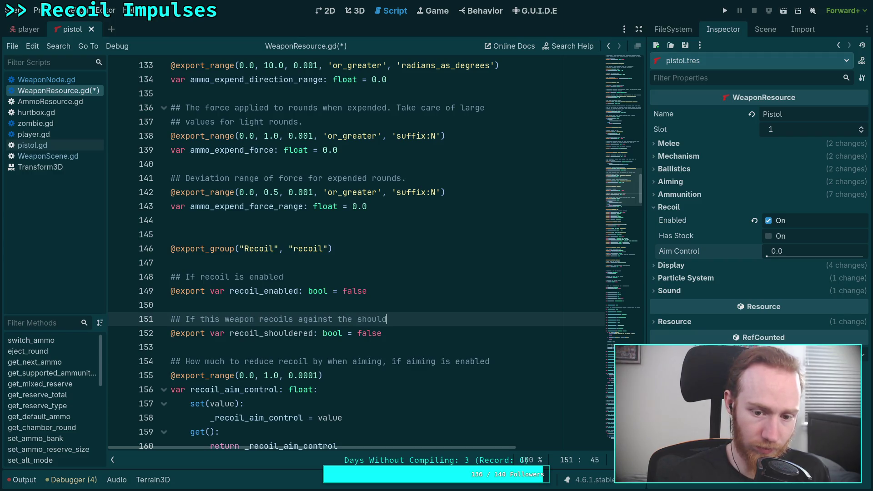
text( of the )
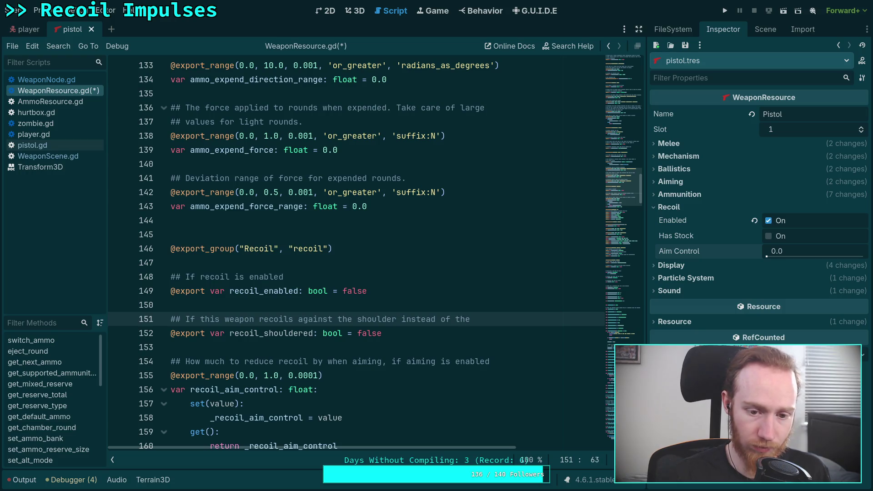
text(elbow)
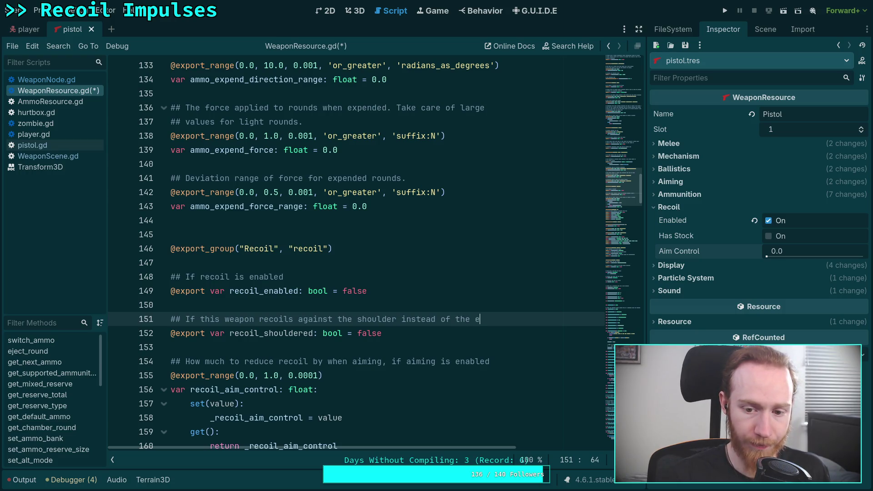
text(s)
key(ctrl+s)
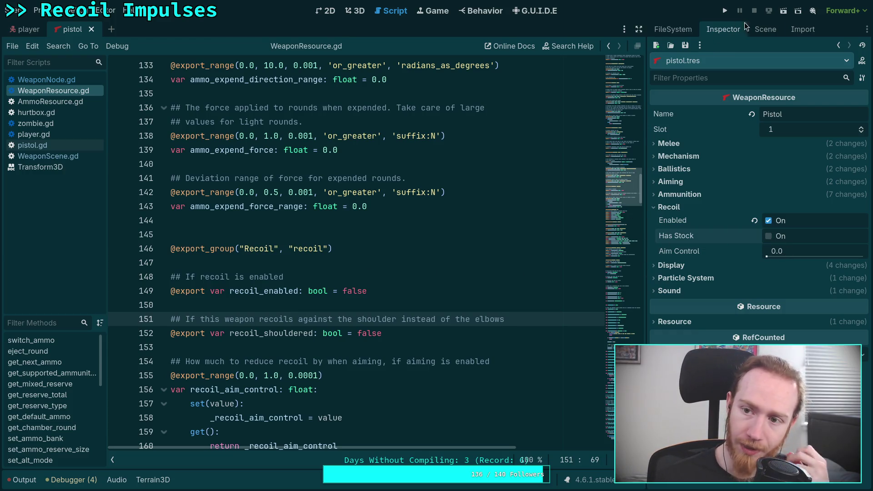
- Show pistol.tres in the Inspector to confirm Shouldered, then return to line 150
click(765, 29)
click(682, 29)
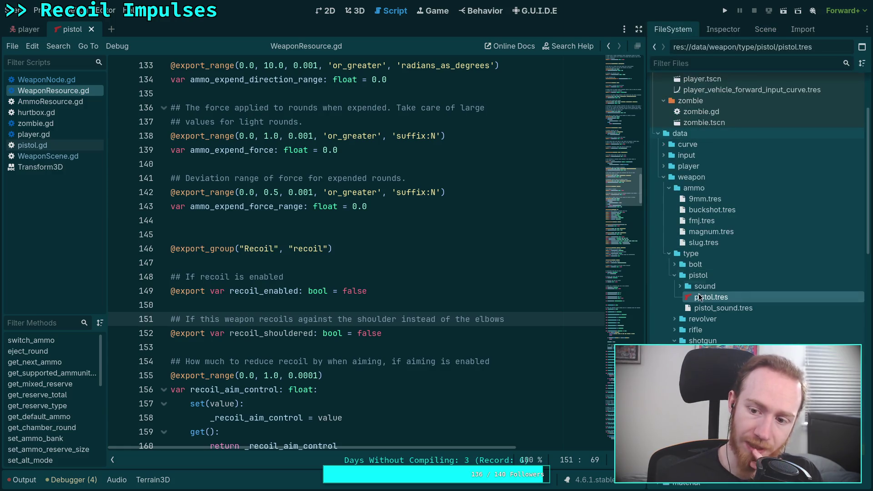
click(733, 31)
click(769, 237)
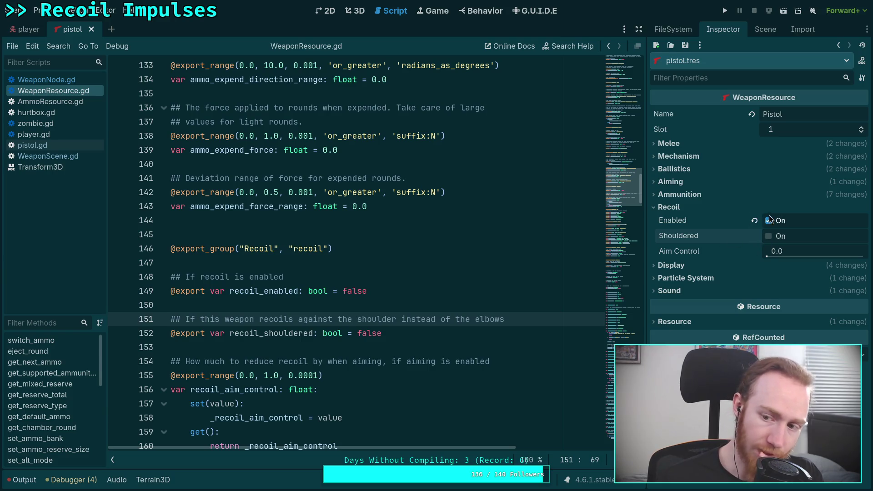
click(469, 302)
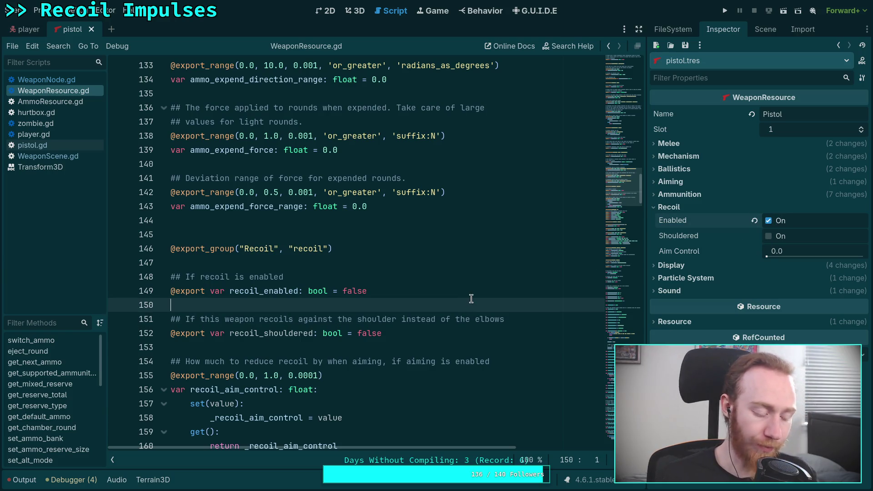